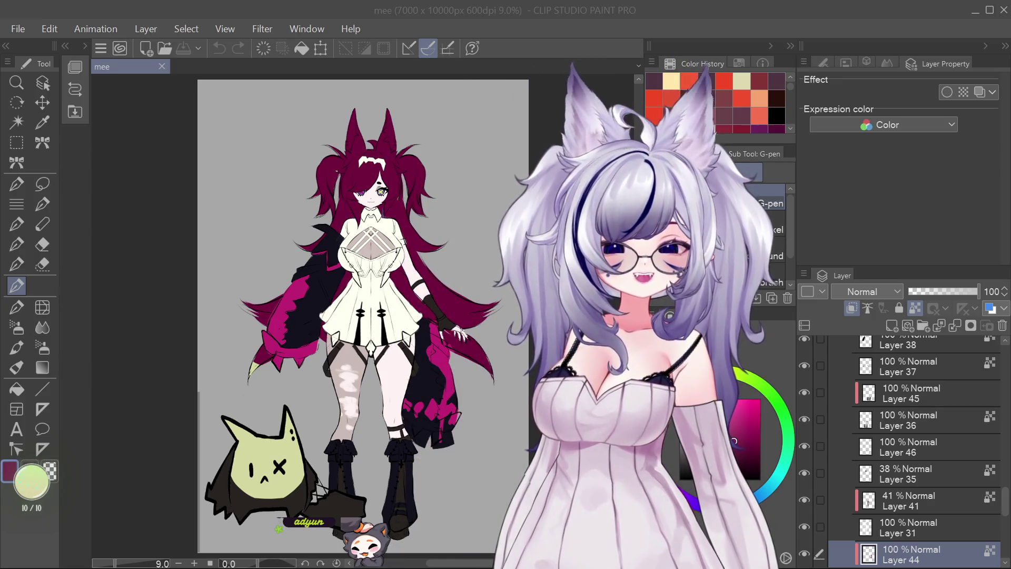
- Enlarge the view of the drawing slightly and scroll over the figure
{"action": "key", "text": "ctrl+plus"}
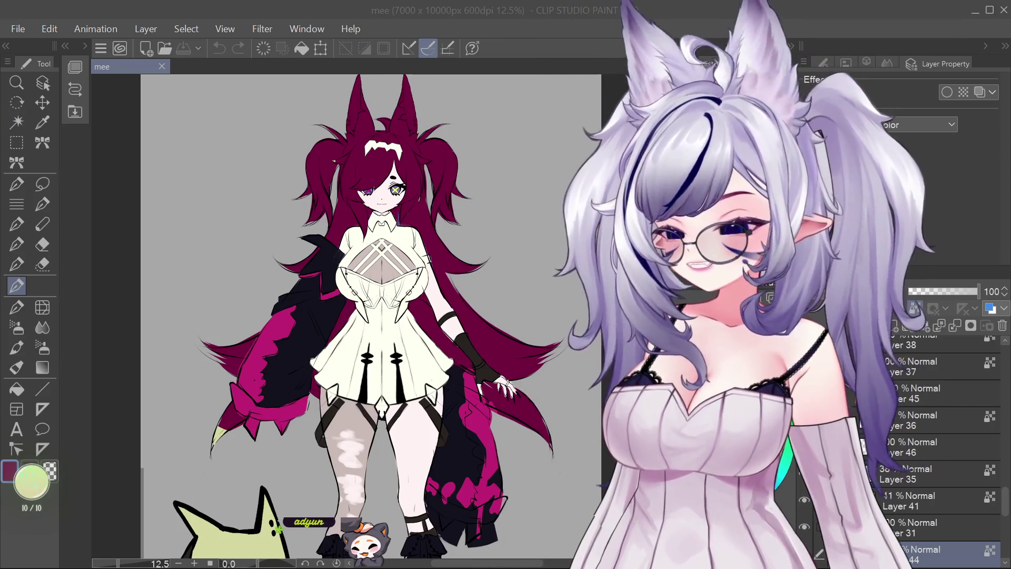
{"action": "scroll", "coordinate": [356, 337], "scroll_direction": "down", "scroll_amount": 3}
{"action": "scroll", "coordinate": [301, 324], "scroll_direction": "up", "scroll_amount": 3}
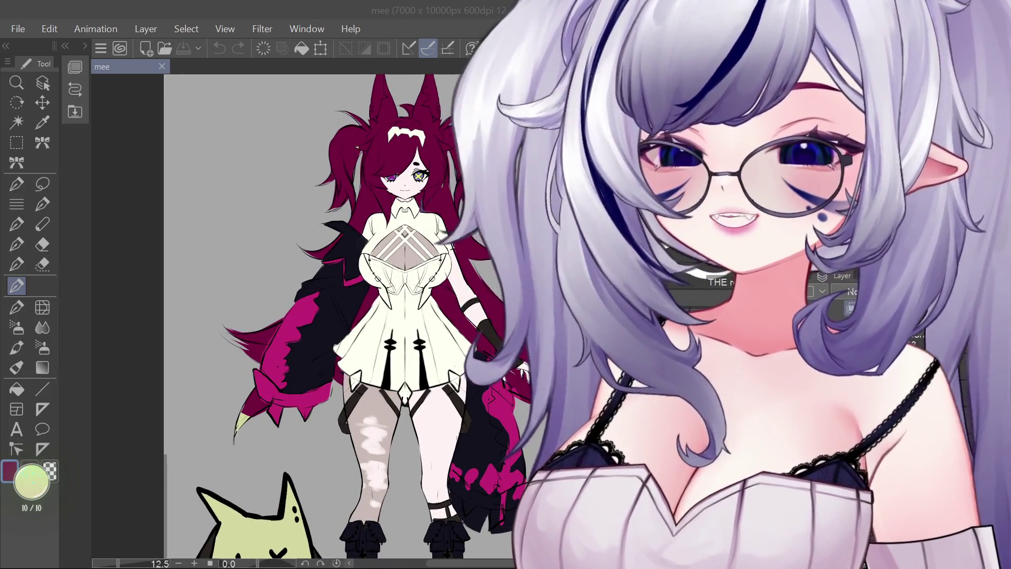
{"action": "scroll", "coordinate": [416, 135], "scroll_direction": "up", "scroll_amount": 2}
{"action": "scroll", "coordinate": [416, 136], "scroll_direction": "down", "scroll_amount": 2}
{"action": "scroll", "coordinate": [416, 135], "scroll_direction": "up", "scroll_amount": 4}
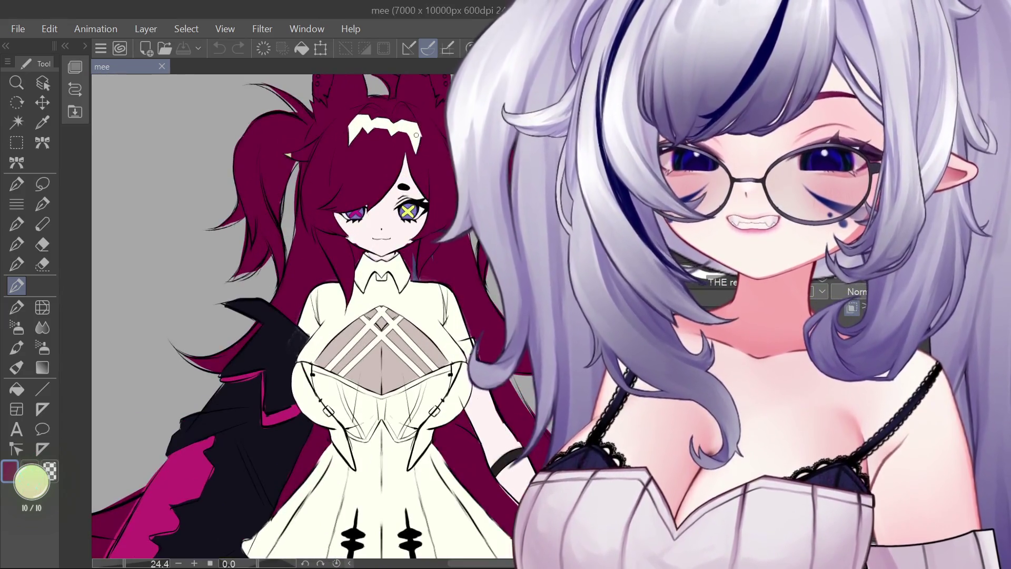
{"action": "scroll", "coordinate": [416, 135], "scroll_direction": "up", "scroll_amount": 4}
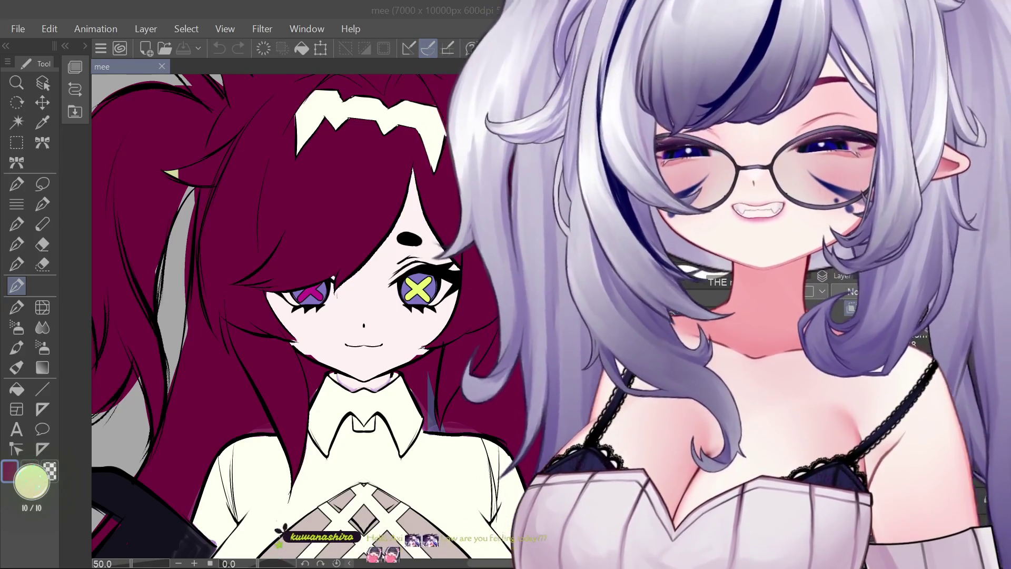
- Zoom back out to see the whole character and scroll across the canvas
{"action": "key", "text": "ctrl+minus"}
{"action": "key", "text": "ctrl+minus"}
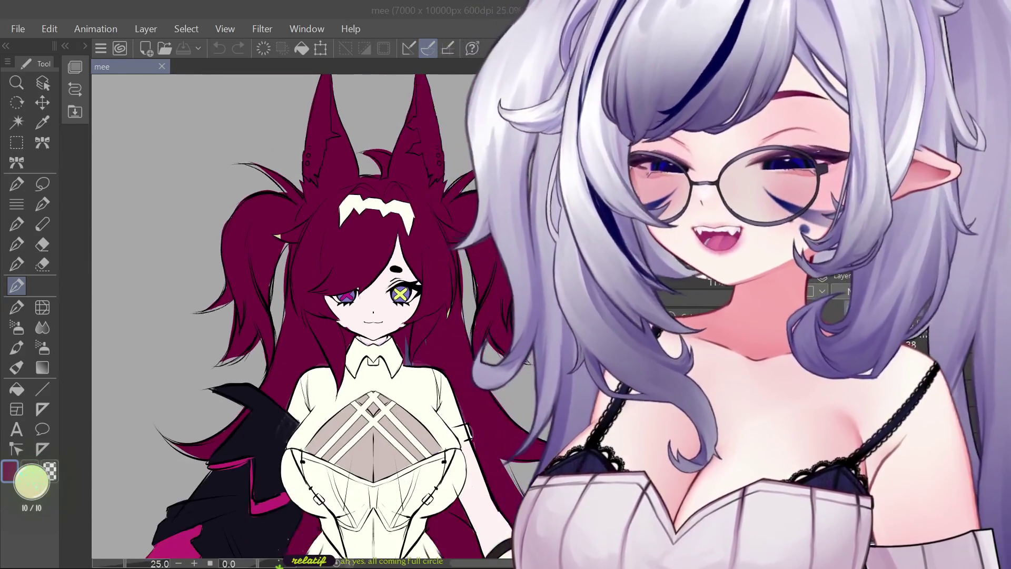
{"action": "scroll", "coordinate": [274, 316], "scroll_direction": "down", "scroll_amount": 1}
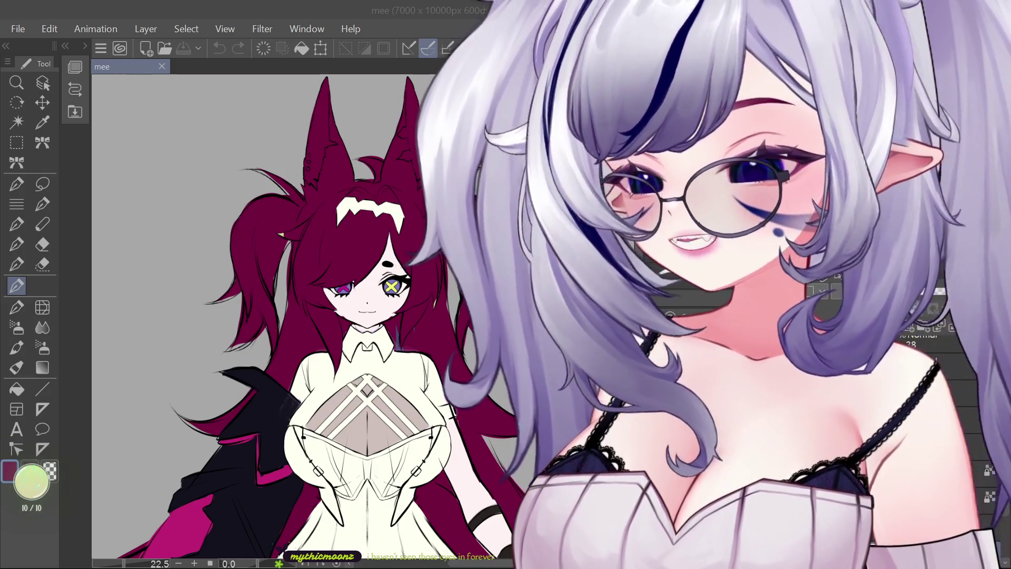
{"action": "scroll", "coordinate": [295, 316], "scroll_direction": "down", "scroll_amount": 4}
{"action": "scroll", "coordinate": [295, 316], "scroll_direction": "up", "scroll_amount": 2}
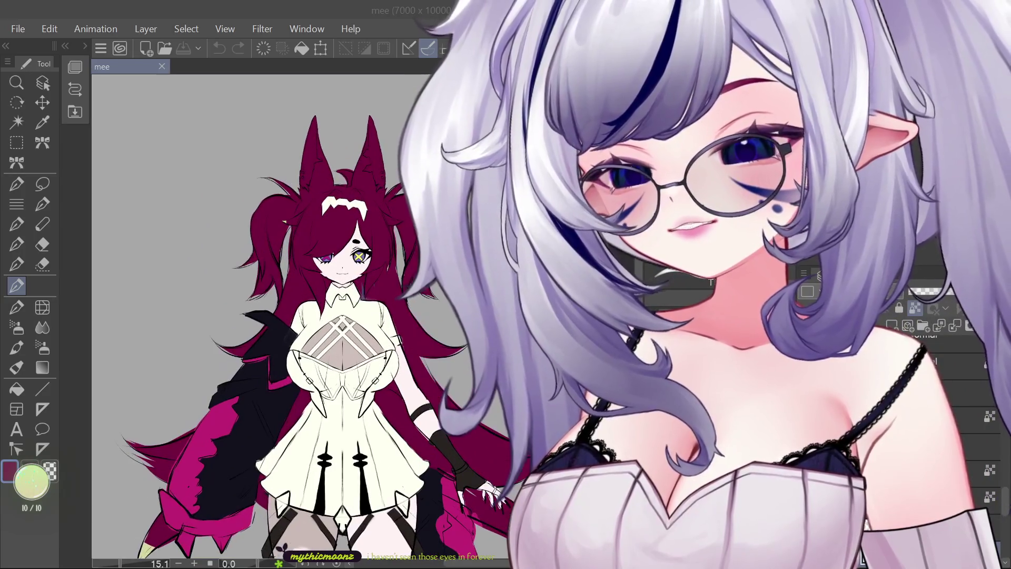
{"action": "scroll", "coordinate": [374, 258], "scroll_direction": "up", "scroll_amount": 3}
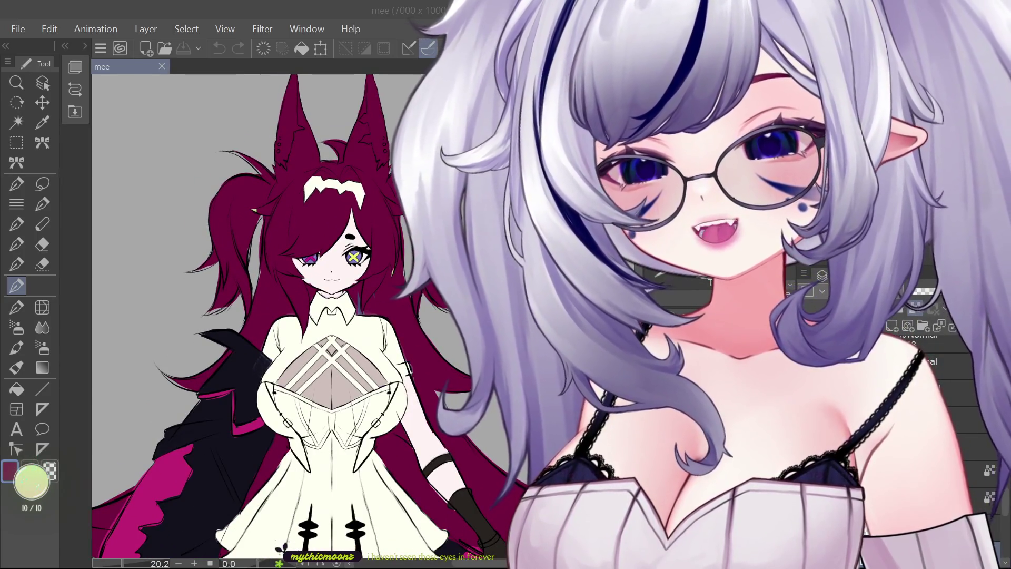
{"action": "scroll", "coordinate": [274, 248], "scroll_direction": "up", "scroll_amount": 2}
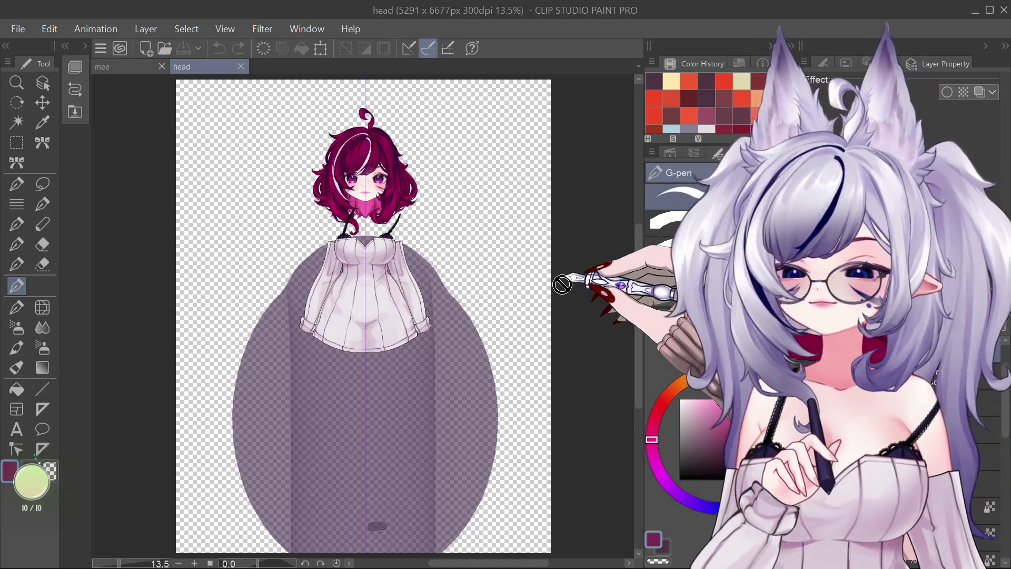
{"action": "scroll", "coordinate": [635, 294], "scroll_direction": "down", "scroll_amount": 1}
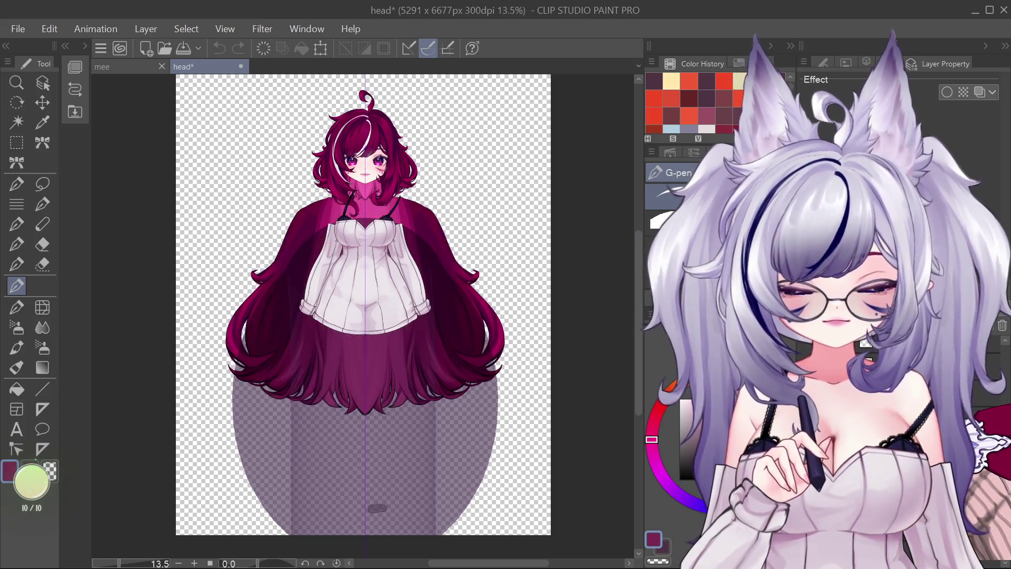
- Toggle the long magenta hair off and on with undo/redo to compare the model
{"action": "key", "text": "ctrl+z"}
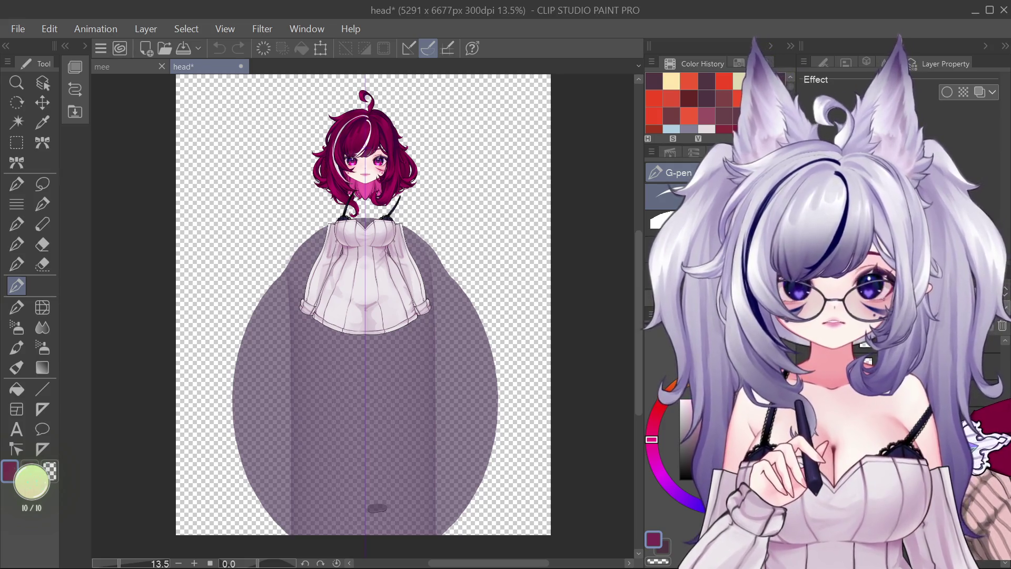
{"action": "key", "text": "ctrl+y"}
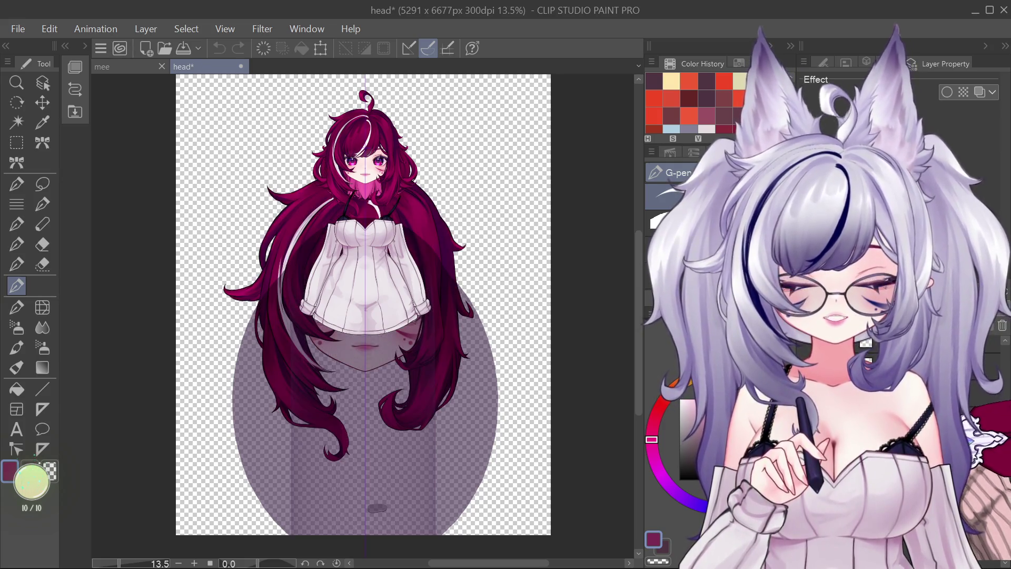
{"action": "key", "text": "ctrl+z"}
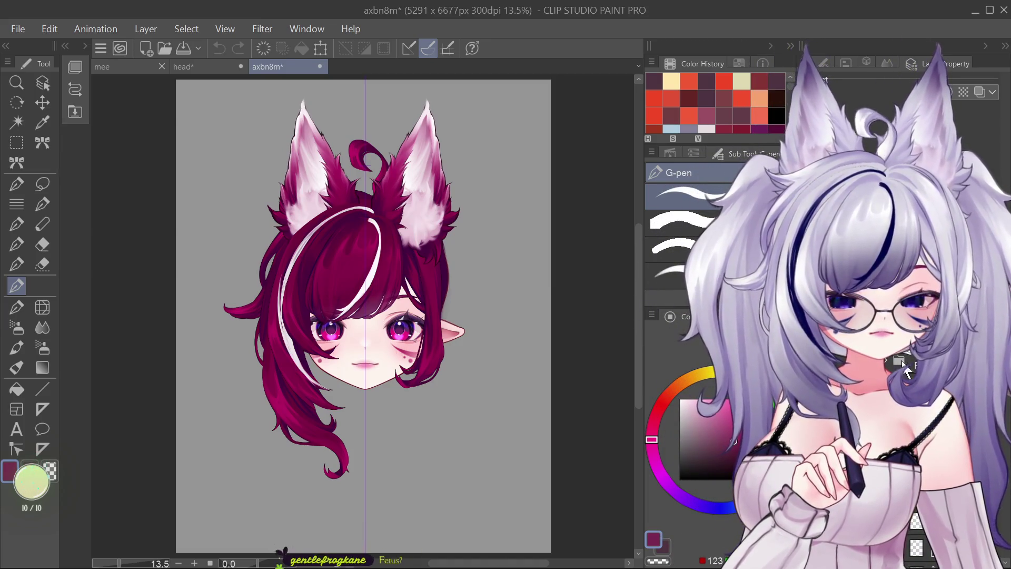
- Undo the stray colour strokes around the hair
{"action": "key", "text": "ctrl+z"}
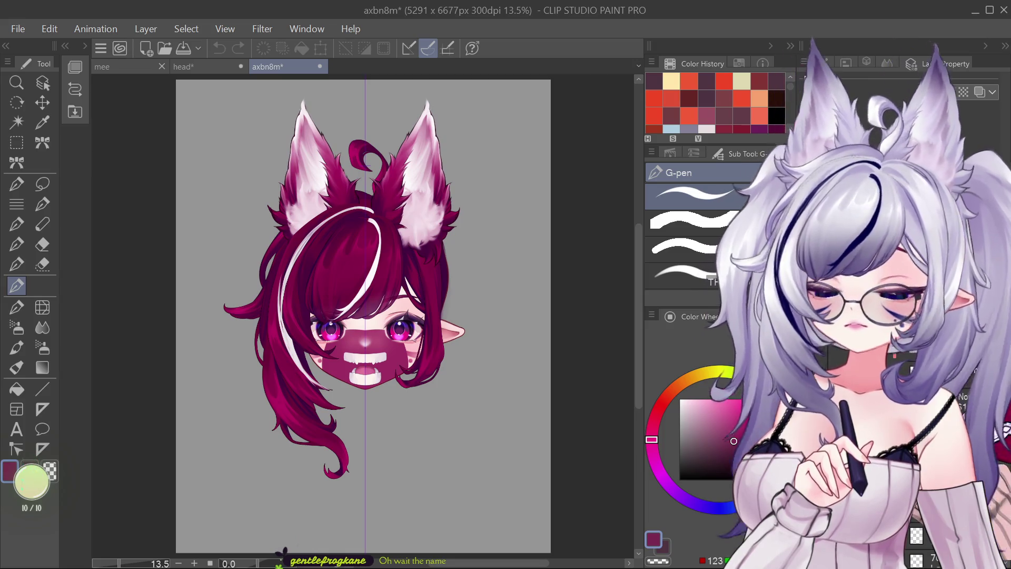
{"action": "key", "text": "ctrl+z"}
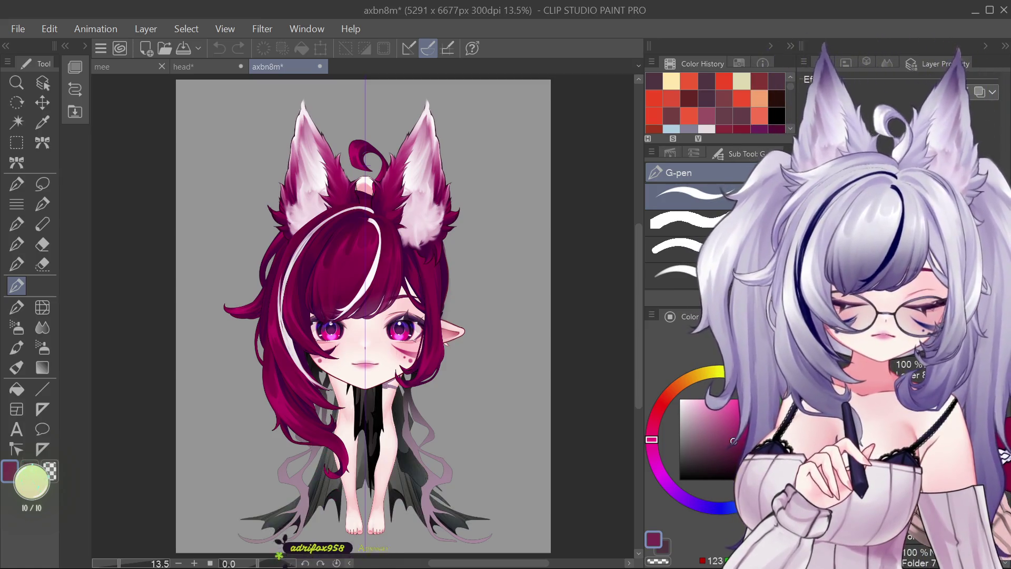
{"action": "left_click", "coordinate": [42, 83]}
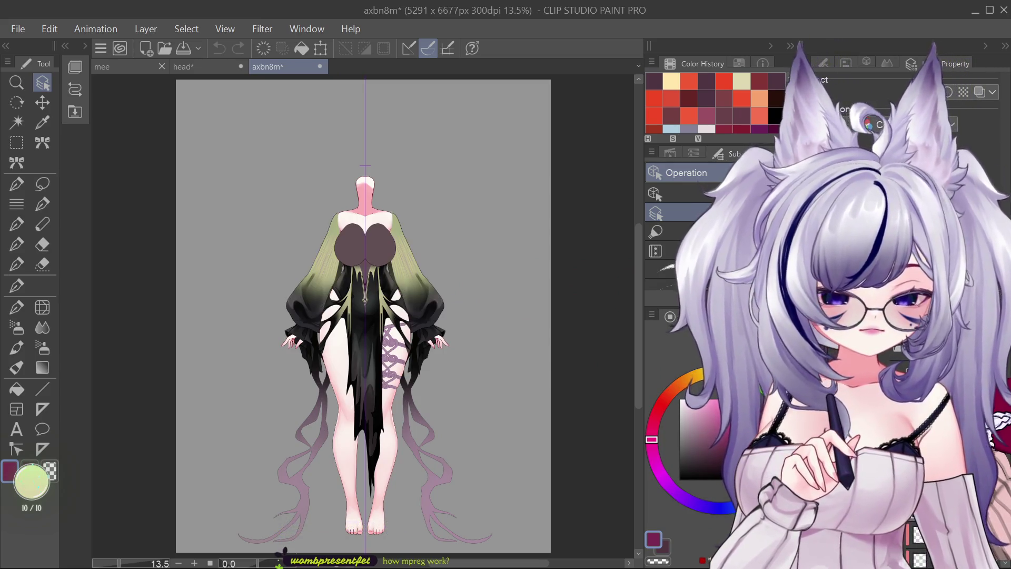
- Undo the green sleeve gradient to restore the black sleeves and skirt, then close axbn8m
{"action": "key", "text": "ctrl+z"}
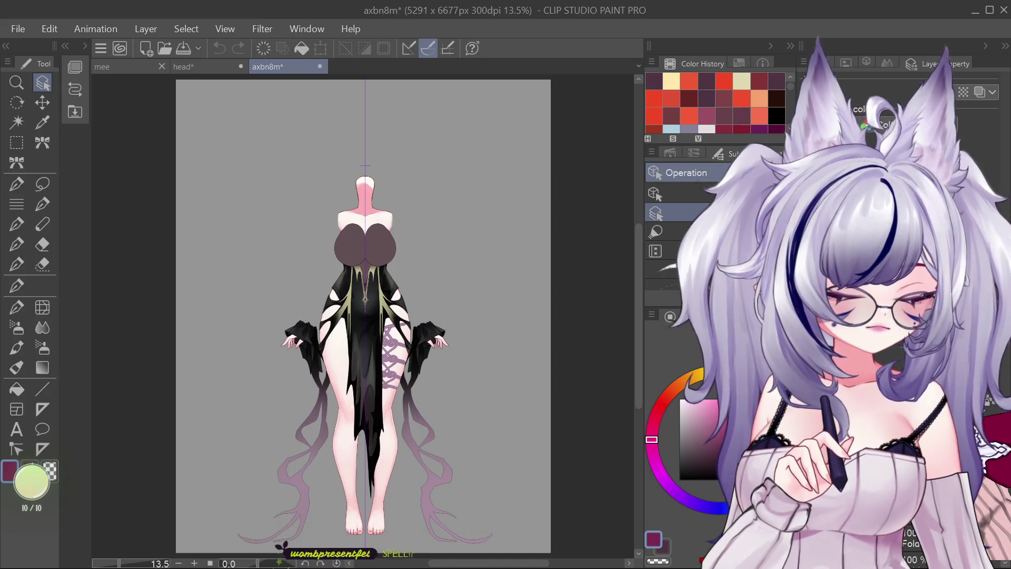
{"action": "key", "text": "ctrl+z"}
{"action": "key", "text": "ctrl+z"}
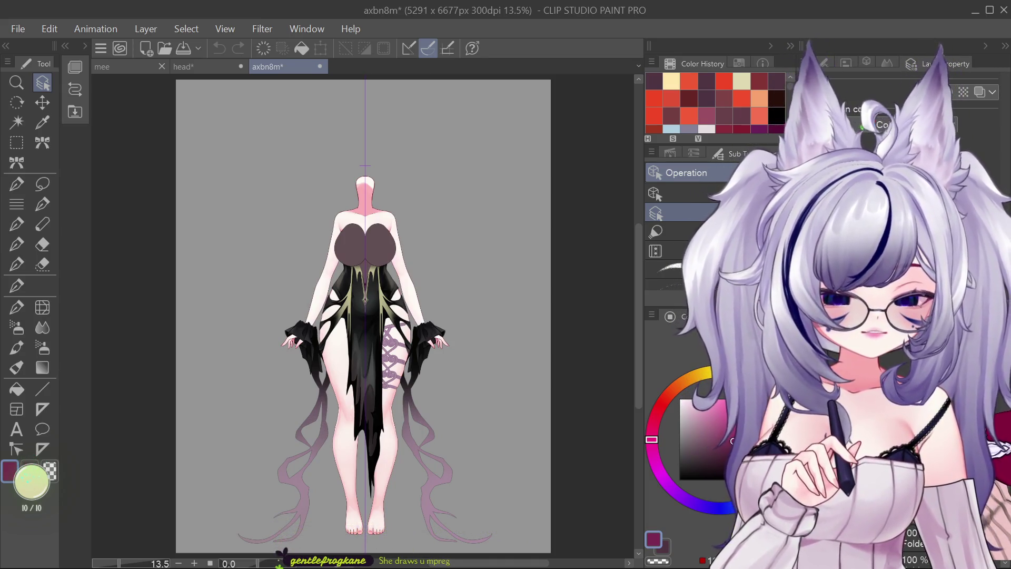
{"action": "key", "text": "ctrl+z"}
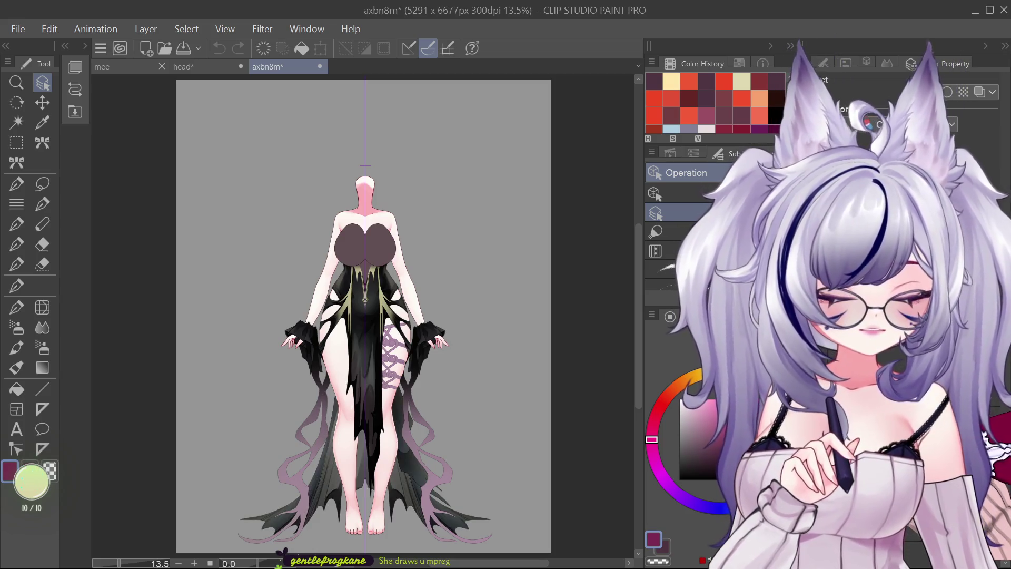
{"action": "key", "text": "ctrl+z"}
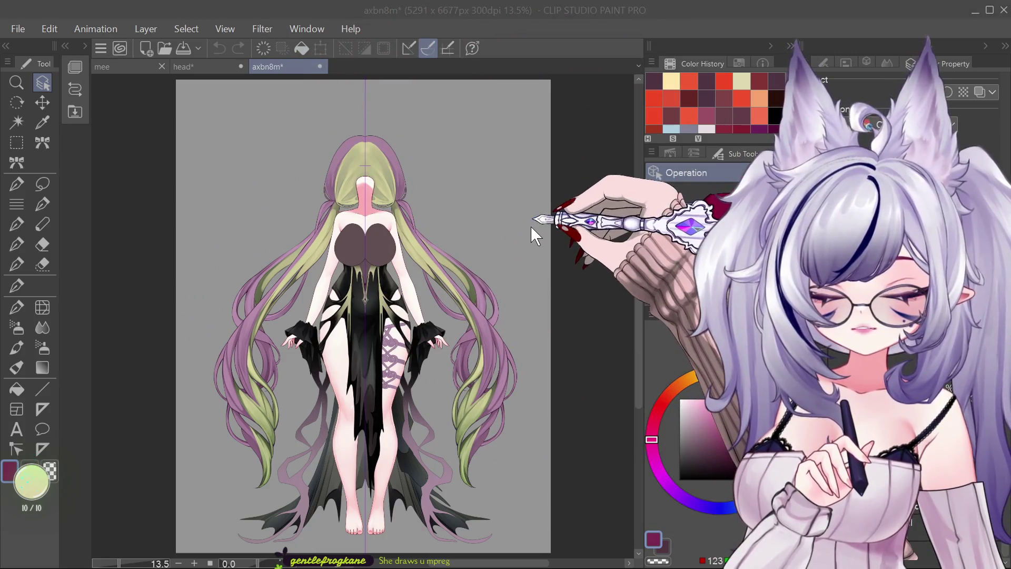
{"action": "key", "text": "ctrl+w"}
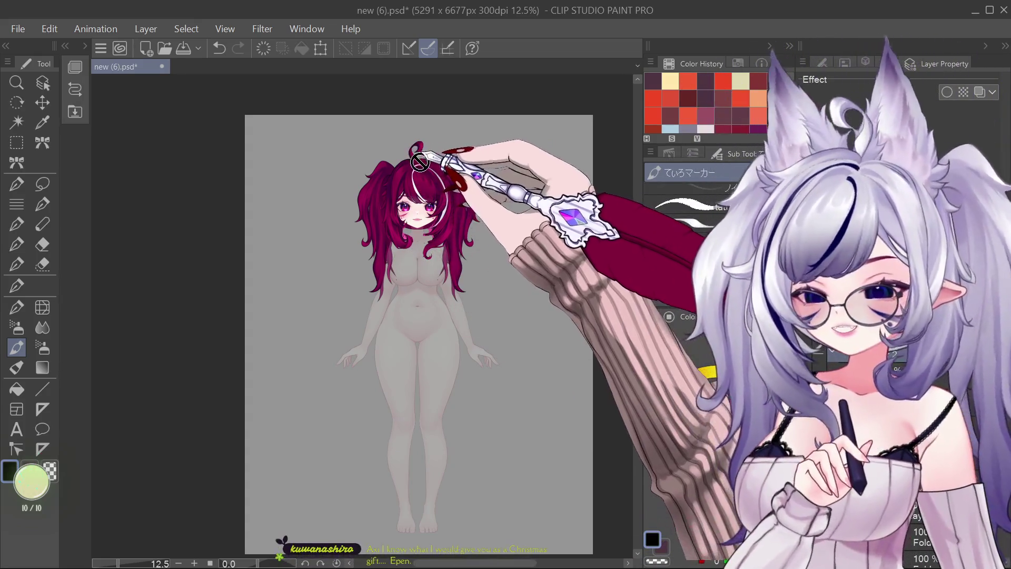
- Place a vertical symmetry ruler down the centre of the figure
{"action": "scroll", "coordinate": [429, 196], "scroll_direction": "up", "scroll_amount": 3}
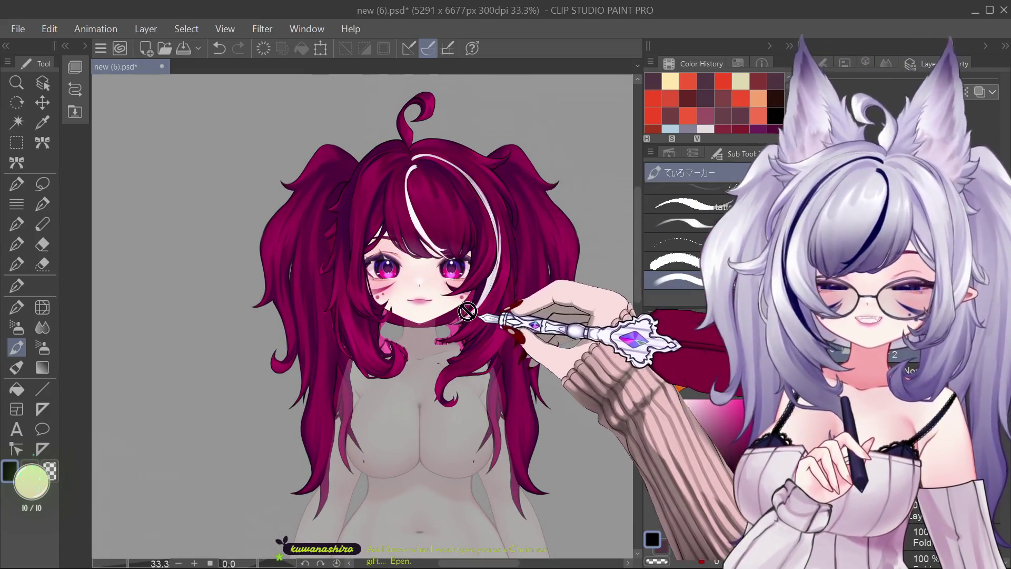
{"action": "scroll", "coordinate": [442, 277], "scroll_direction": "up", "scroll_amount": 1}
{"action": "scroll", "coordinate": [441, 426], "scroll_direction": "up", "scroll_amount": 1}
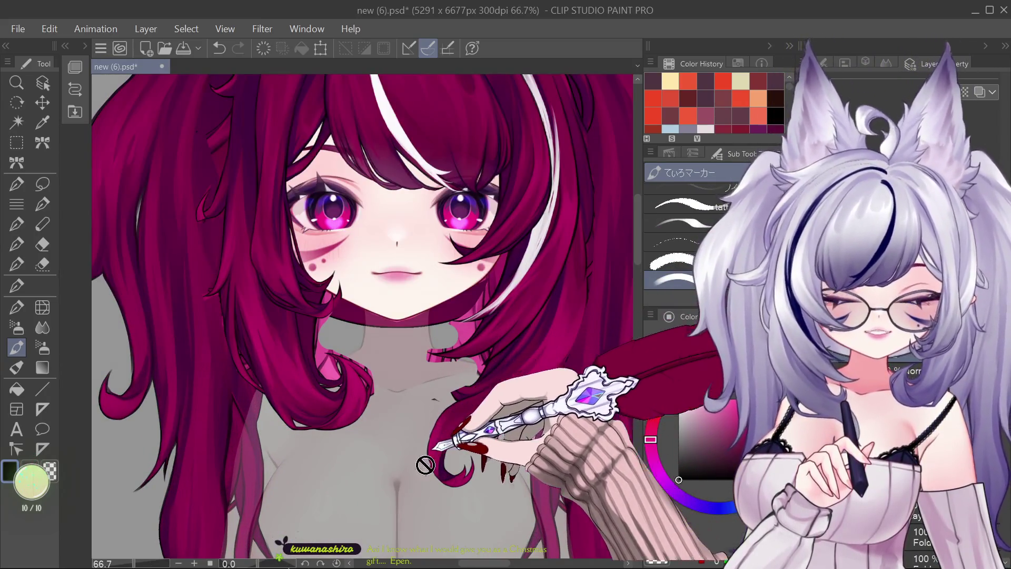
{"action": "scroll", "coordinate": [441, 426], "scroll_direction": "up", "scroll_amount": 1}
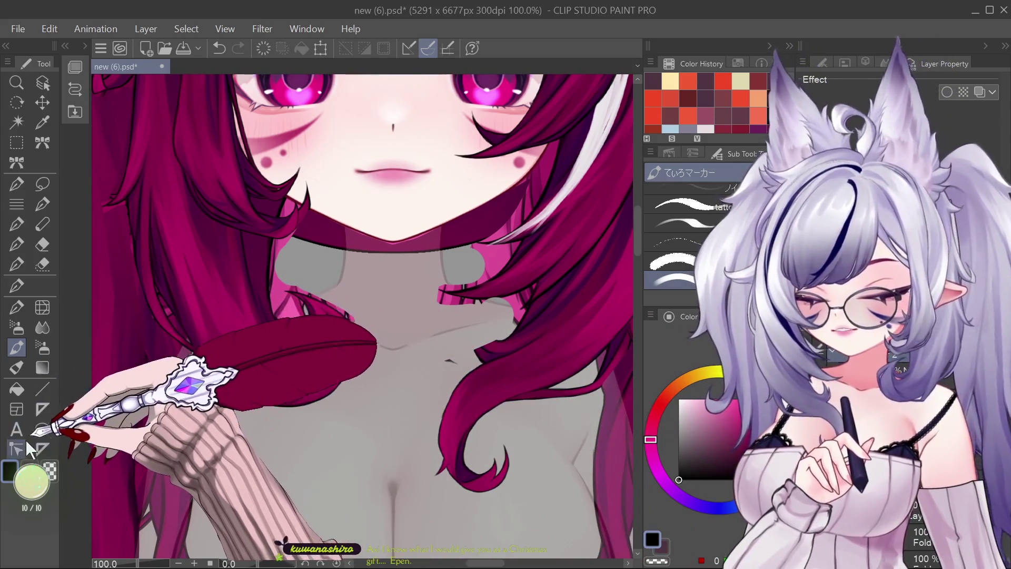
{"action": "left_click", "coordinate": [42, 449]}
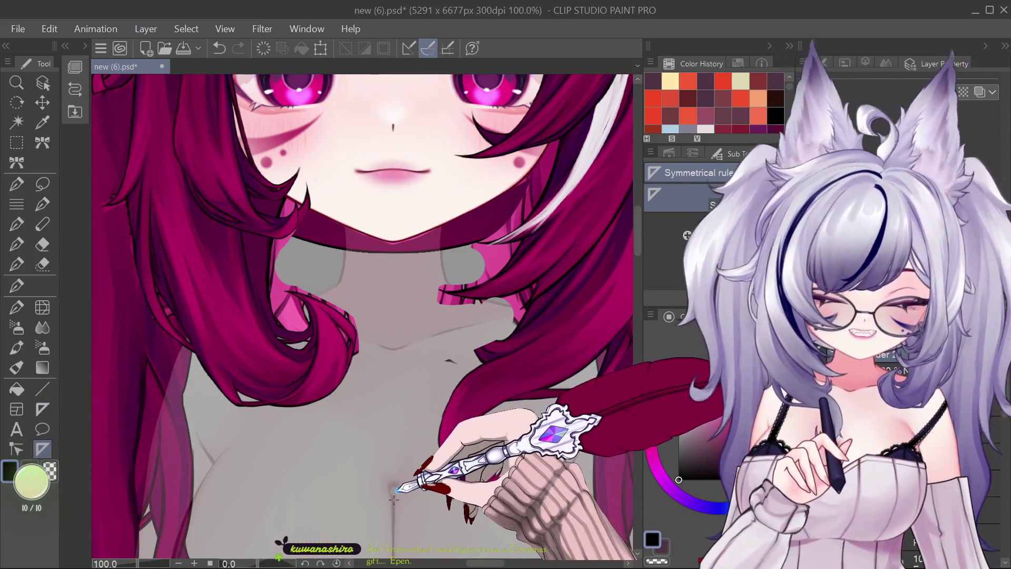
{"action": "left_click_drag", "start_coordinate": [393, 496], "coordinate": [394, 400]}
{"action": "scroll", "coordinate": [378, 450], "scroll_direction": "down", "scroll_amount": 6}
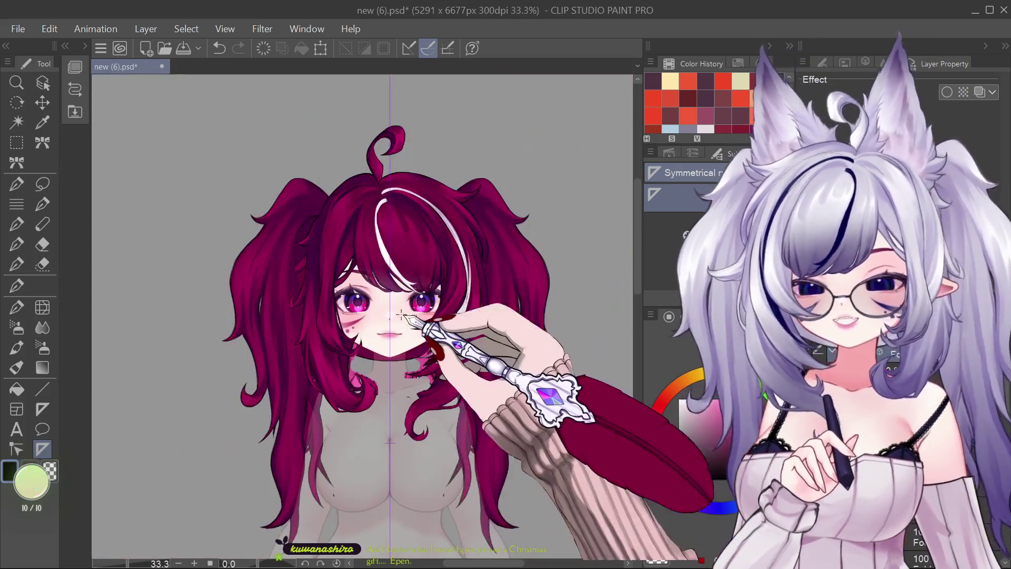
{"action": "scroll", "coordinate": [407, 302], "scroll_direction": "up", "scroll_amount": 2}
{"action": "scroll", "coordinate": [407, 301], "scroll_direction": "down", "scroll_amount": 2}
{"action": "scroll", "coordinate": [427, 310], "scroll_direction": "down", "scroll_amount": 1}
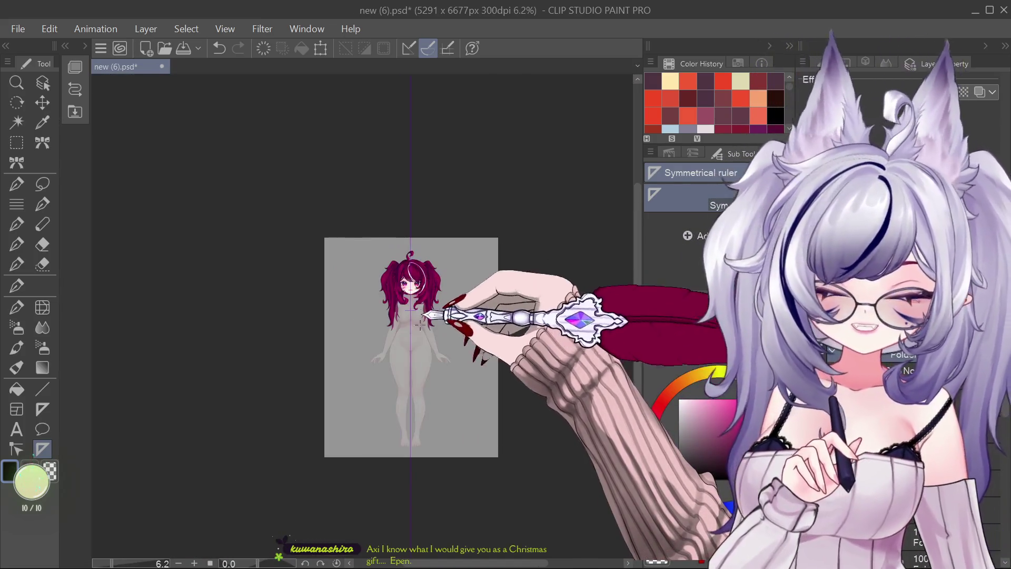
{"action": "scroll", "coordinate": [442, 386], "scroll_direction": "up", "scroll_amount": 1}
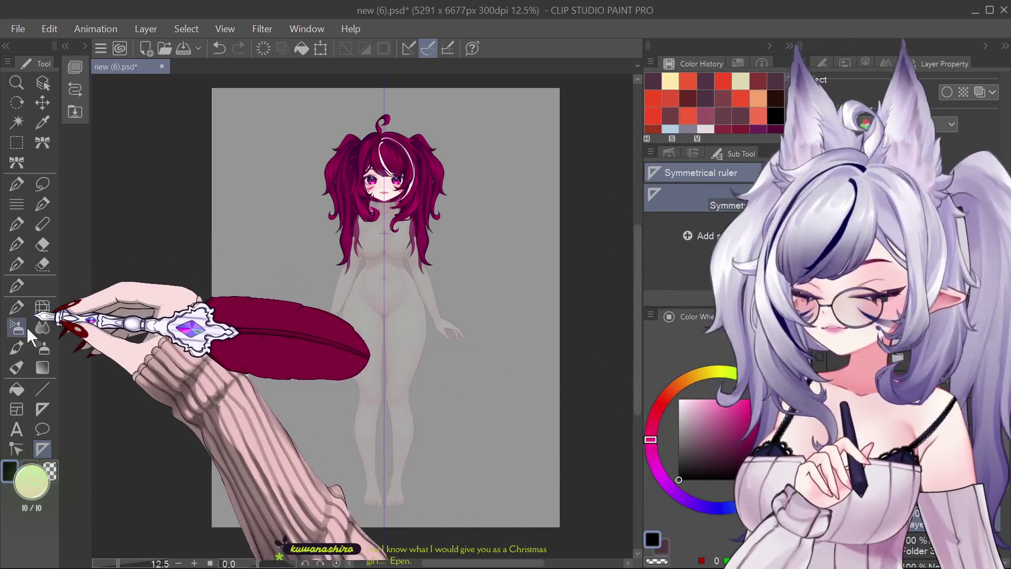
{"action": "left_click", "coordinate": [17, 348]}
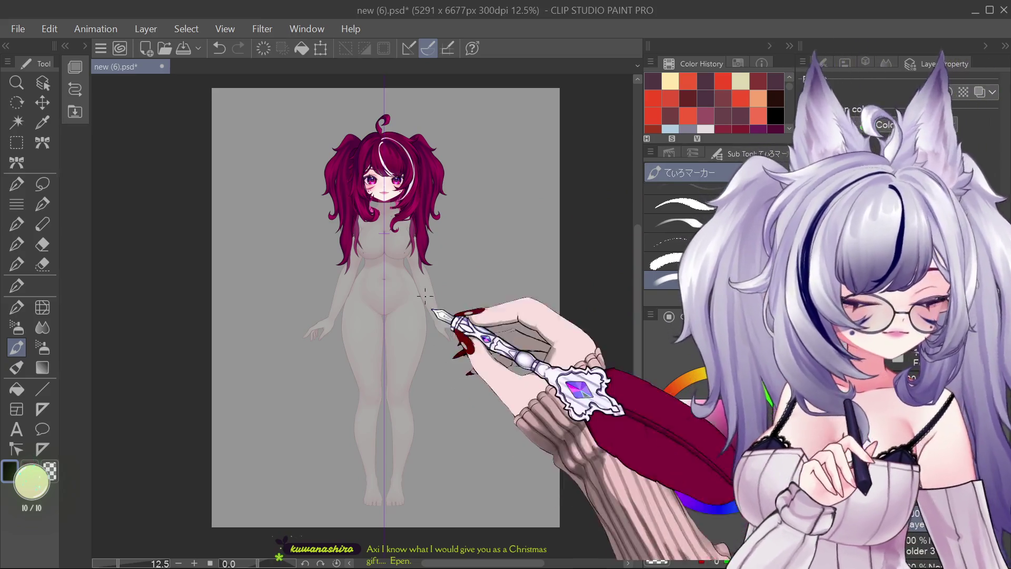
- Pick black and sketch mirrored outlines down both arms
{"action": "left_click", "coordinate": [399, 195]}
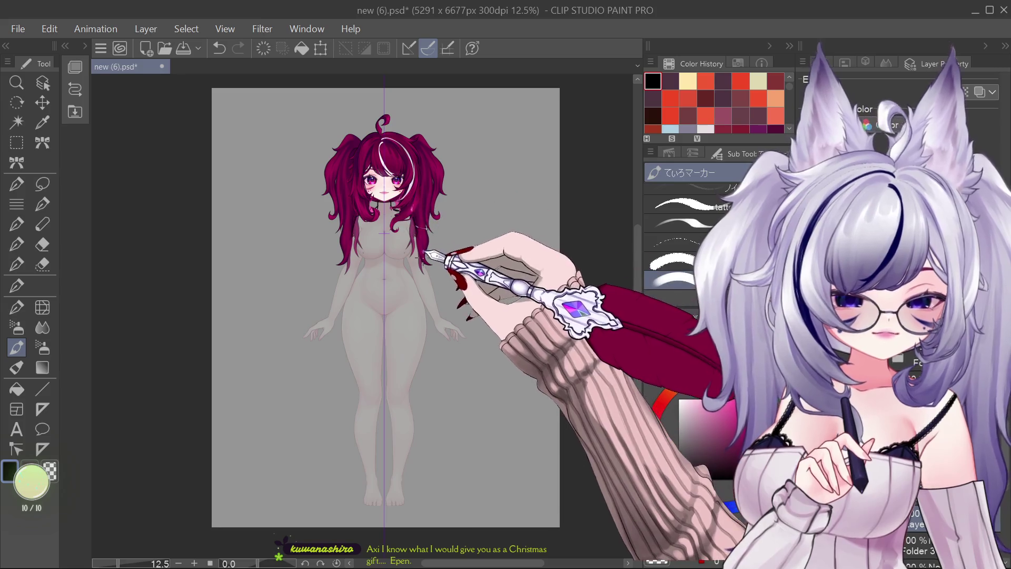
{"action": "left_click_drag", "start_coordinate": [342, 263], "coordinate": [325, 293]}
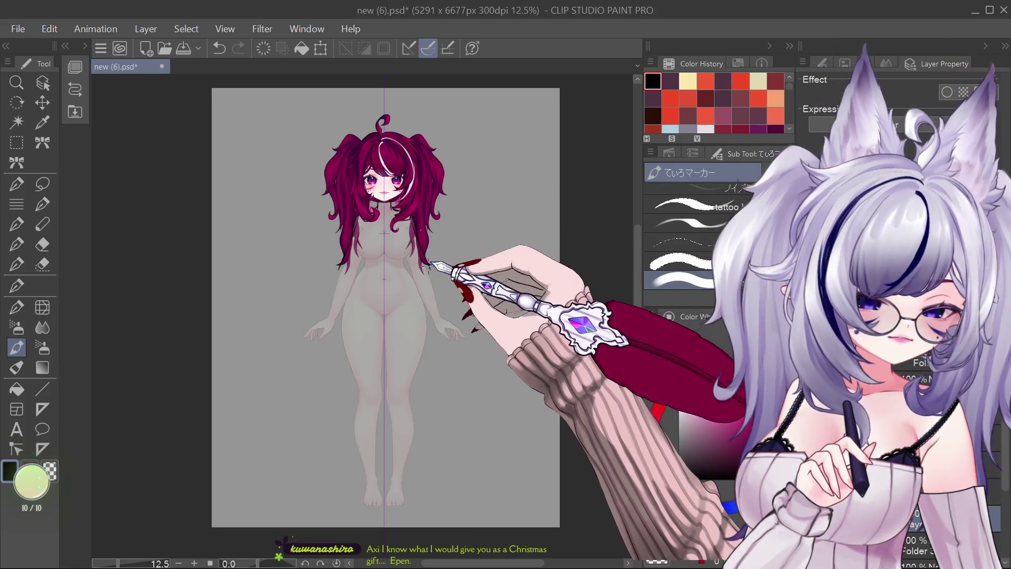
{"action": "left_click_drag", "start_coordinate": [429, 266], "coordinate": [442, 293]}
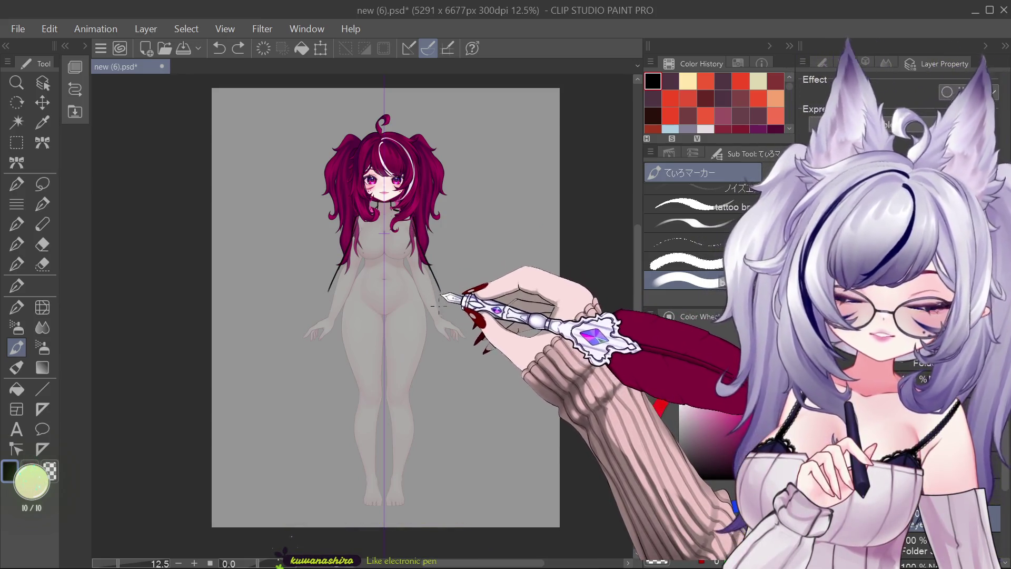
{"action": "left_click_drag", "start_coordinate": [327, 291], "coordinate": [323, 314]}
{"action": "left_click_drag", "start_coordinate": [442, 293], "coordinate": [447, 301]}
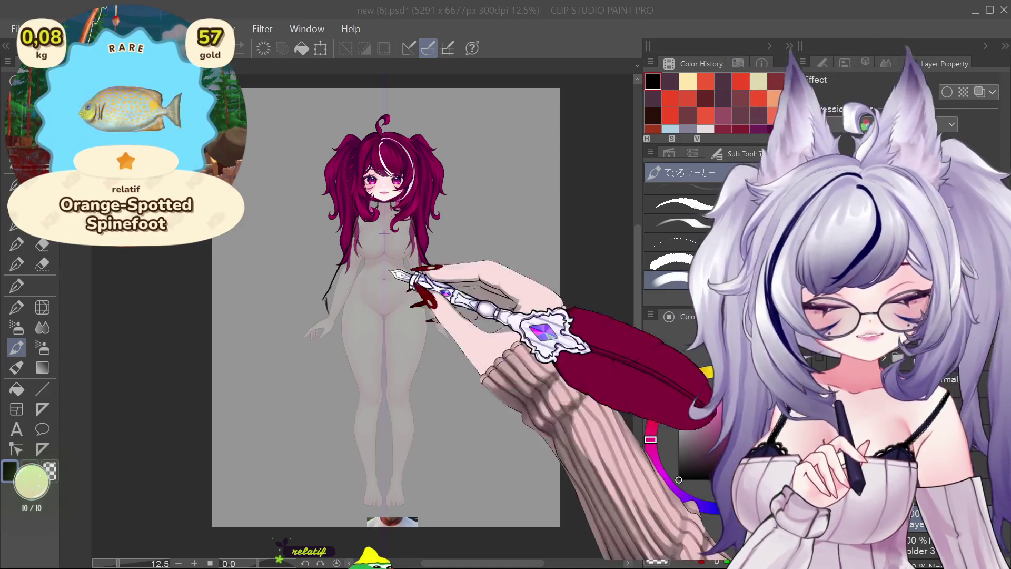
- Draw the under-bust line, a lower-belly curve and the inner-leg contour
{"action": "mouse_move", "coordinate": [358, 273]}
{"action": "left_mouse_down"}
{"action": "mouse_move", "coordinate": [411, 273]}
{"action": "mouse_move", "coordinate": [422, 352]}
{"action": "left_mouse_up"}
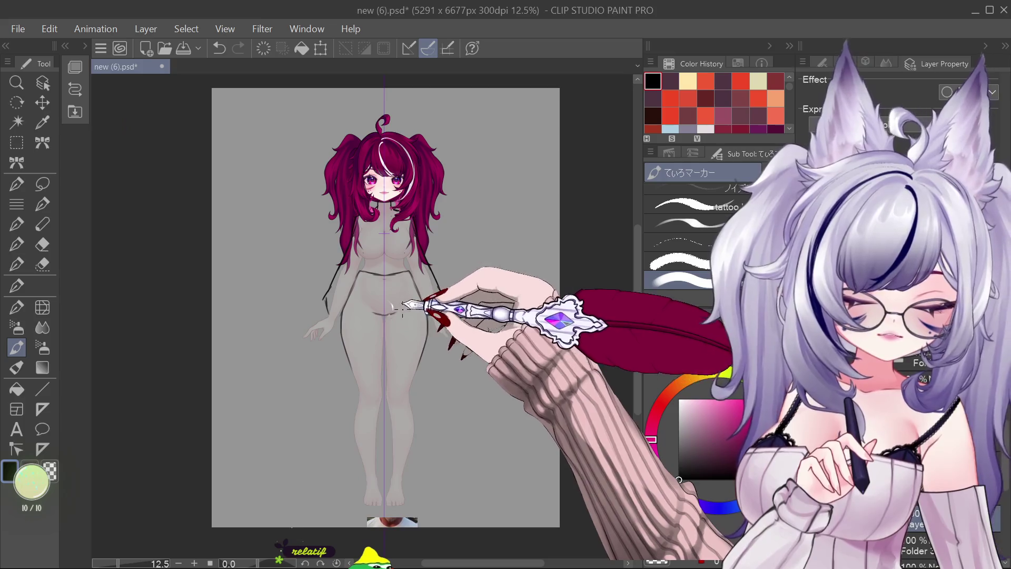
{"action": "left_click_drag", "start_coordinate": [364, 309], "coordinate": [395, 315]}
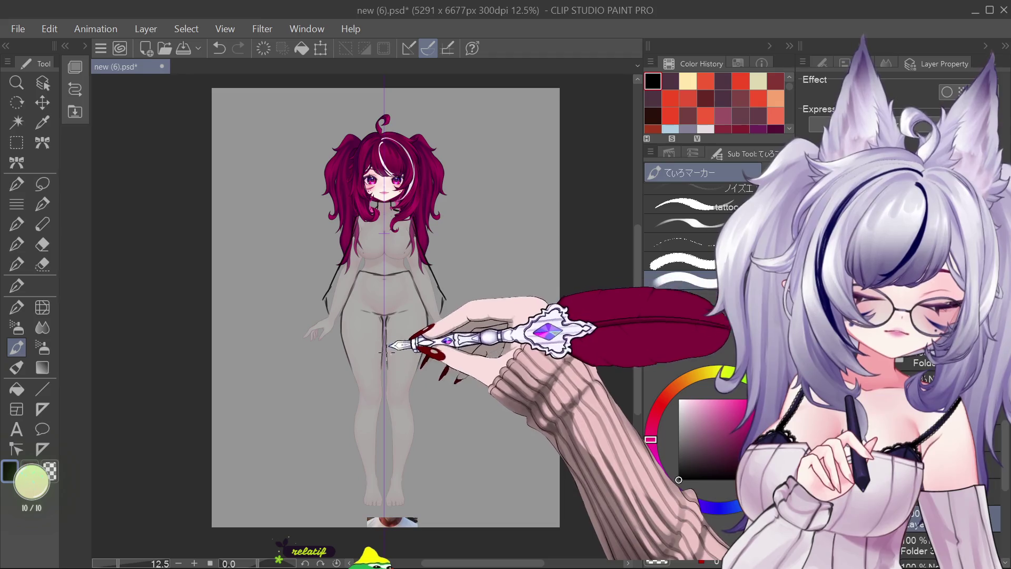
{"action": "mouse_move", "coordinate": [387, 379]}
{"action": "left_mouse_down"}
{"action": "mouse_move", "coordinate": [389, 468]}
{"action": "mouse_move", "coordinate": [387, 476]}
{"action": "mouse_move", "coordinate": [371, 468]}
{"action": "mouse_move", "coordinate": [375, 483]}
{"action": "mouse_move", "coordinate": [400, 471]}
{"action": "left_mouse_up"}
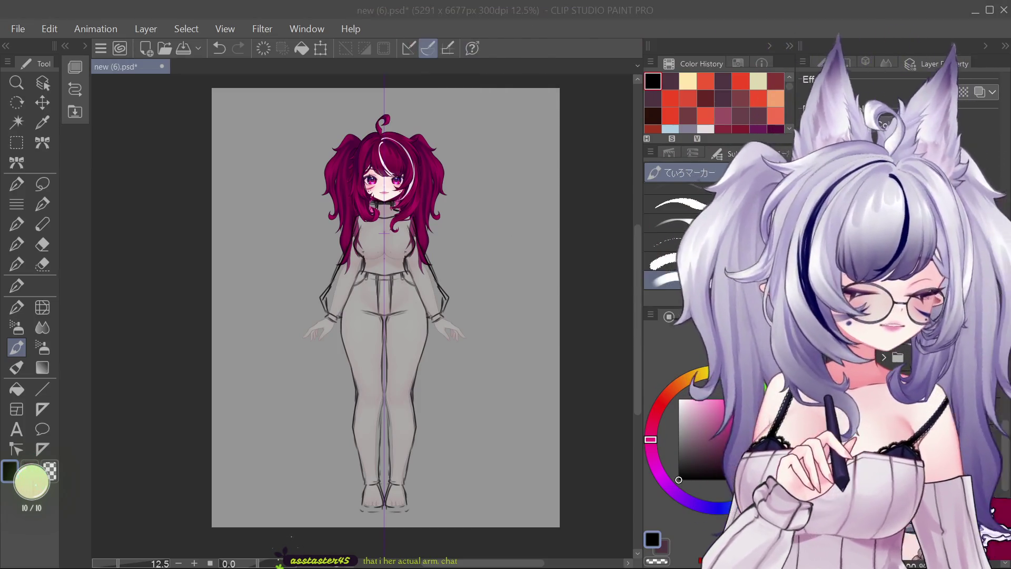
- Select the entire contents of the sketch layer with Ctrl+A
{"action": "key", "text": "ctrl+a"}
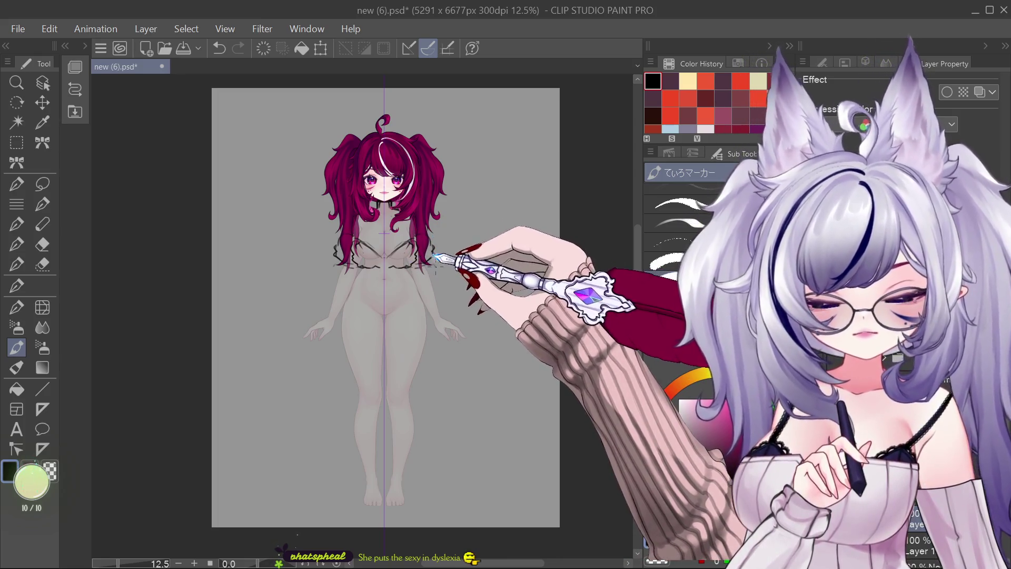
- Draw mirrored sleeves from shoulders to forearms and crossing neckline strokes over the chest
{"action": "left_click_drag", "start_coordinate": [435, 266], "coordinate": [465, 308]}
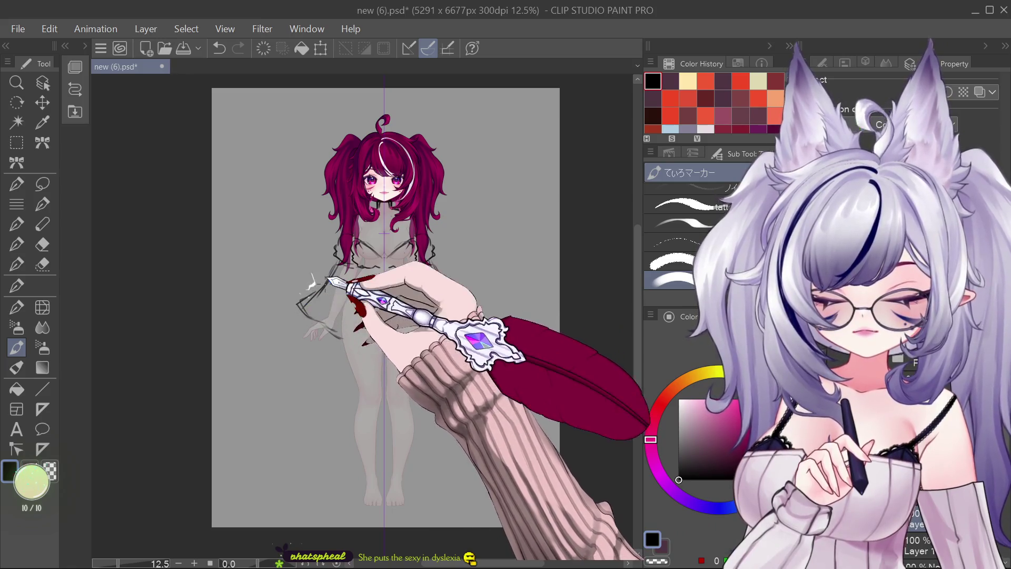
{"action": "left_click_drag", "start_coordinate": [316, 330], "coordinate": [292, 298]}
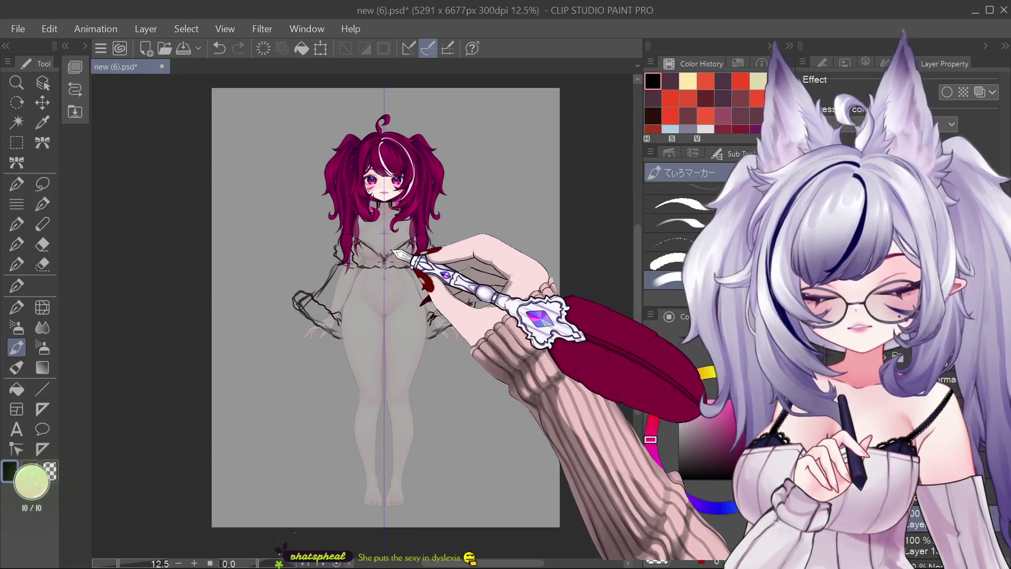
{"action": "left_click_drag", "start_coordinate": [372, 251], "coordinate": [383, 269]}
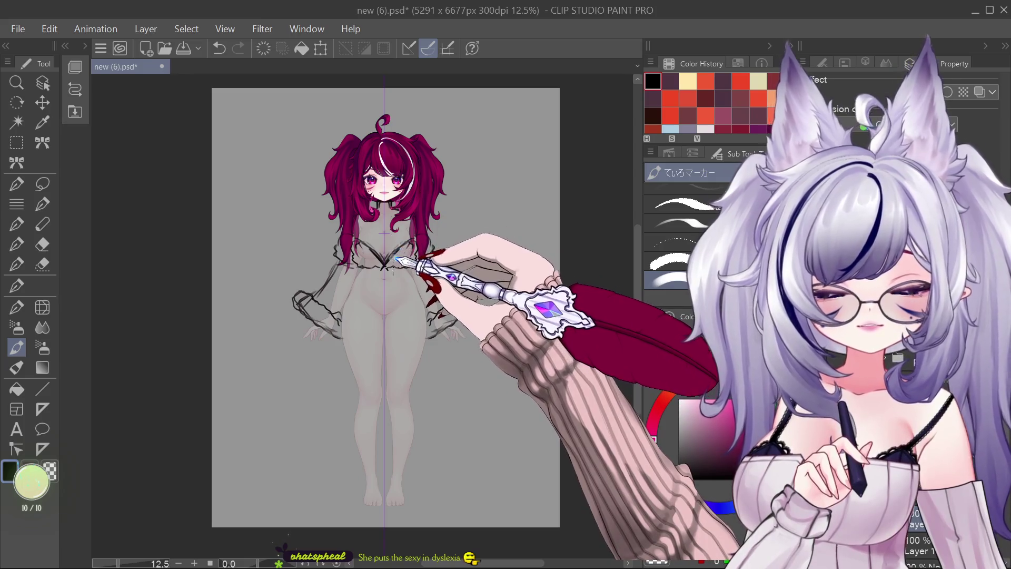
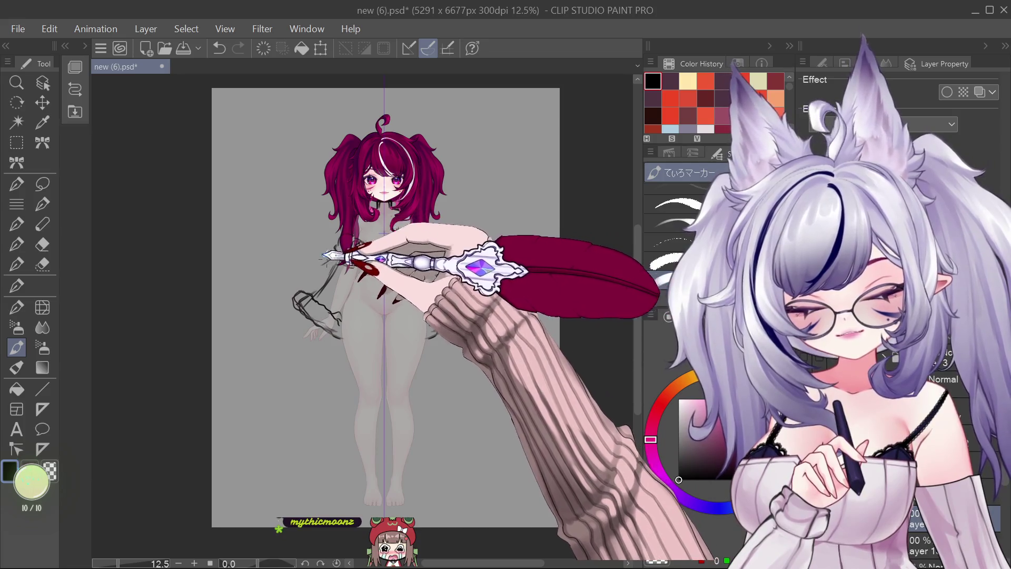
- Rough in ruffles over the chest and hips, then undo the three messiest strokes
{"action": "mouse_move", "coordinate": [334, 252]}
{"action": "left_mouse_down"}
{"action": "mouse_move", "coordinate": [297, 295]}
{"action": "mouse_move", "coordinate": [339, 281]}
{"action": "mouse_move", "coordinate": [367, 296]}
{"action": "mouse_move", "coordinate": [427, 297]}
{"action": "mouse_move", "coordinate": [447, 278]}
{"action": "left_mouse_up"}
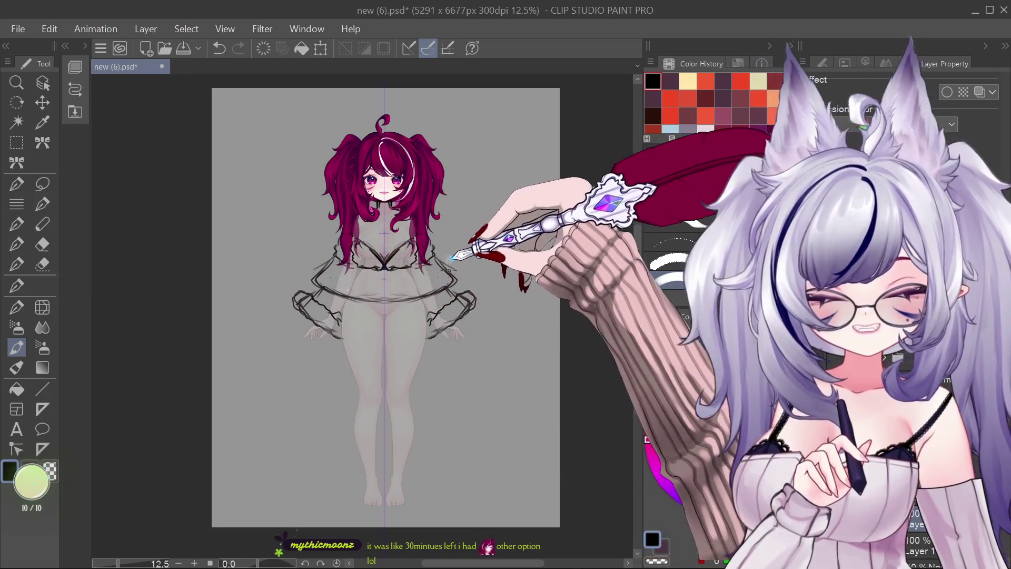
{"action": "key", "text": "ctrl+z"}
{"action": "key", "text": "ctrl+z"}
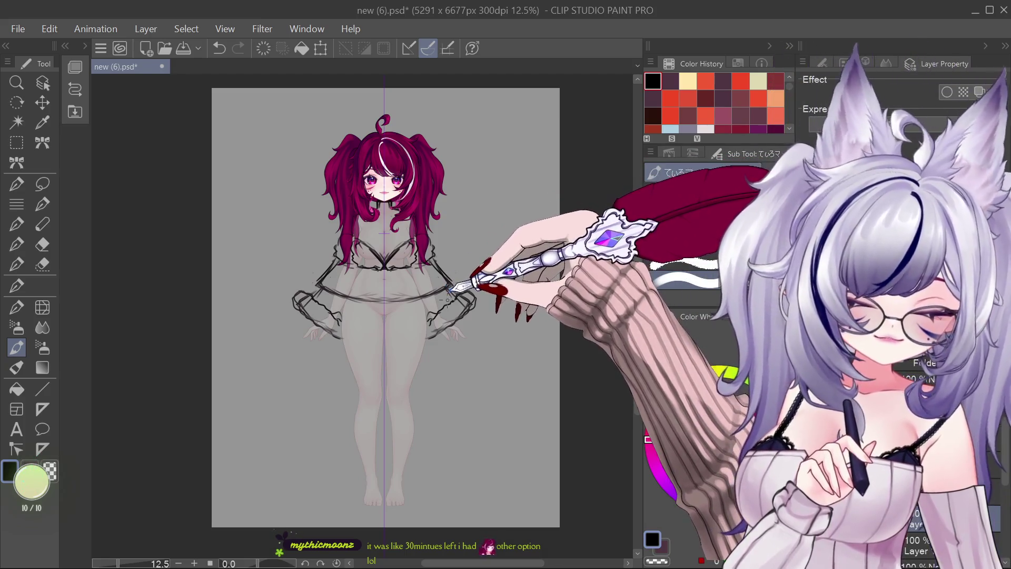
{"action": "key", "text": "ctrl+z"}
{"action": "key", "text": "ctrl+z"}
{"action": "key", "text": "ctrl+z"}
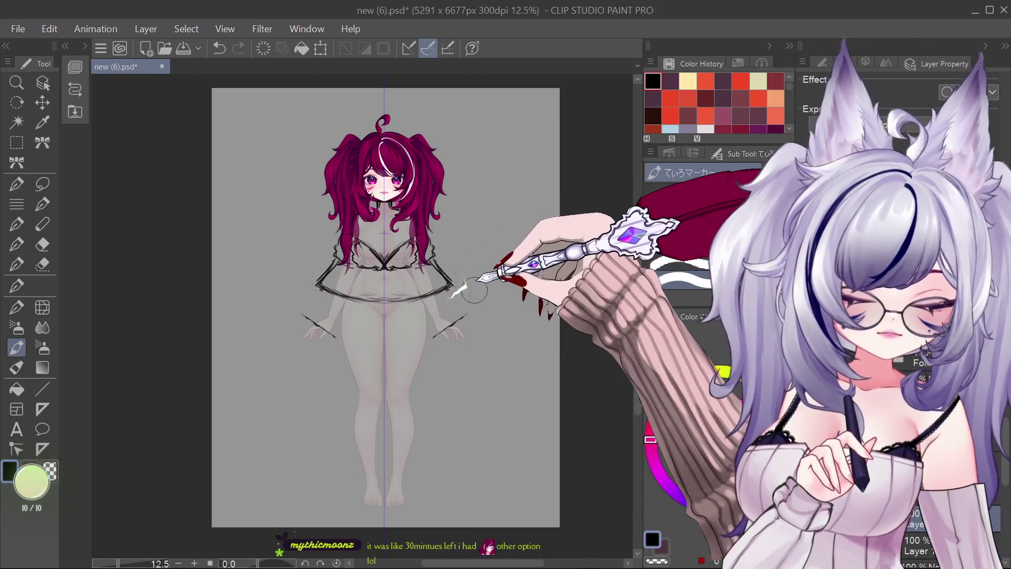
{"action": "key", "text": "ctrl+z"}
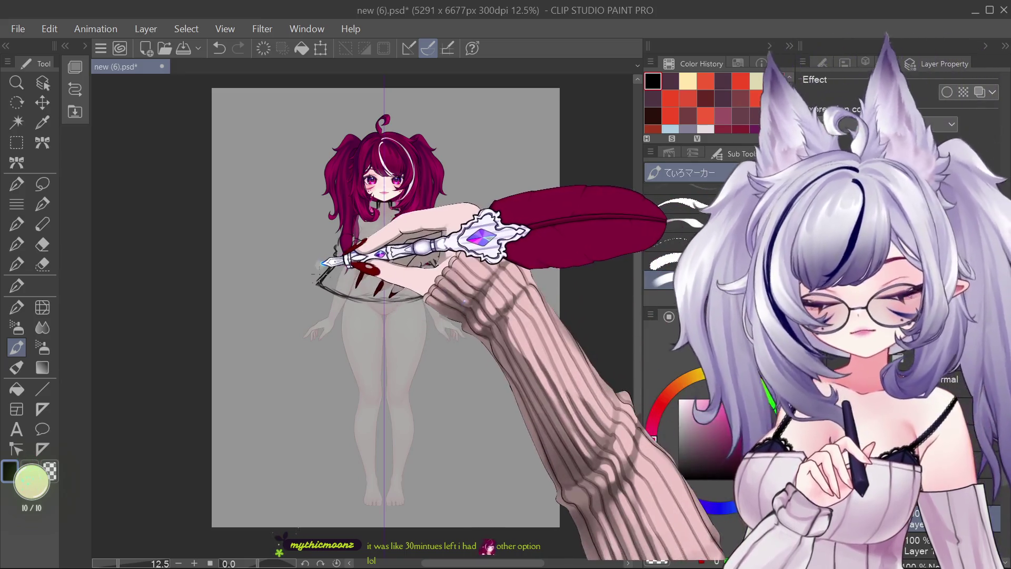
- Redraw squiggly ruffles on the skirt's left side and a hem across the lower body
{"action": "mouse_move", "coordinate": [314, 287]}
{"action": "left_mouse_down"}
{"action": "mouse_move", "coordinate": [371, 306]}
{"action": "mouse_move", "coordinate": [436, 291]}
{"action": "left_mouse_up"}
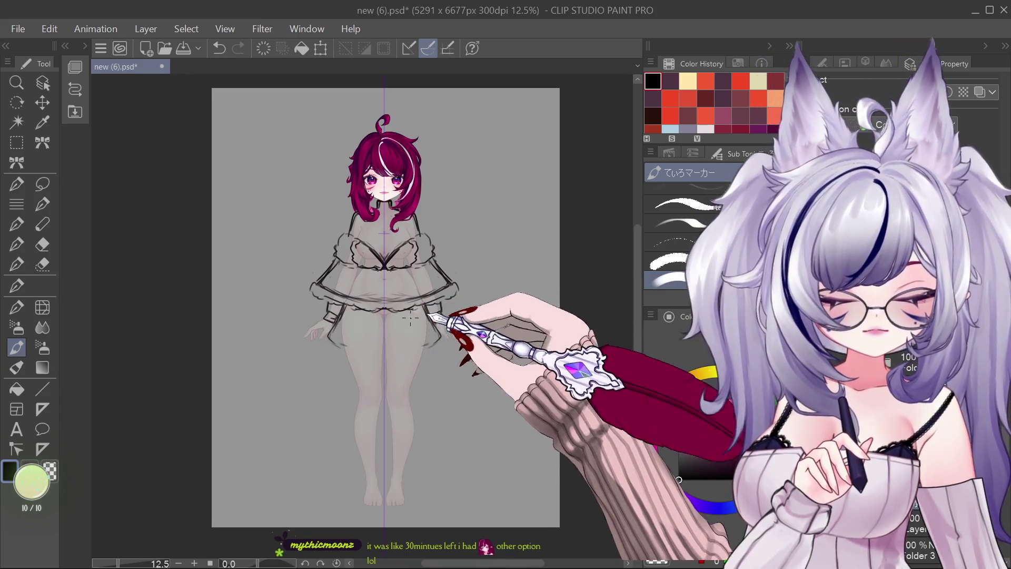
{"action": "left_click_drag", "start_coordinate": [350, 339], "coordinate": [431, 342]}
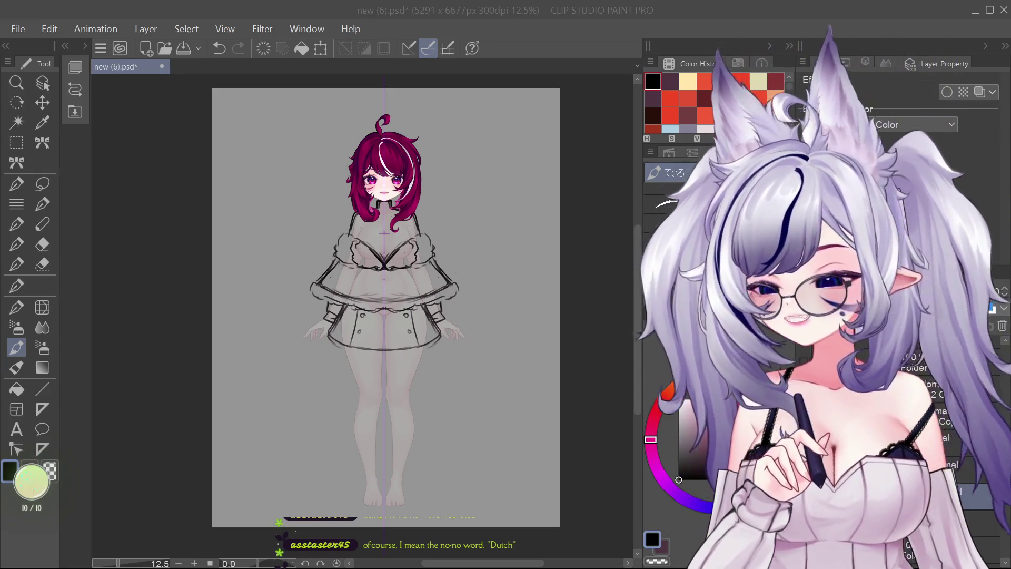
- Erase the entire clothing sketch and drop the selection
{"action": "key", "text": "Delete"}
{"action": "key", "text": "ctrl+d"}
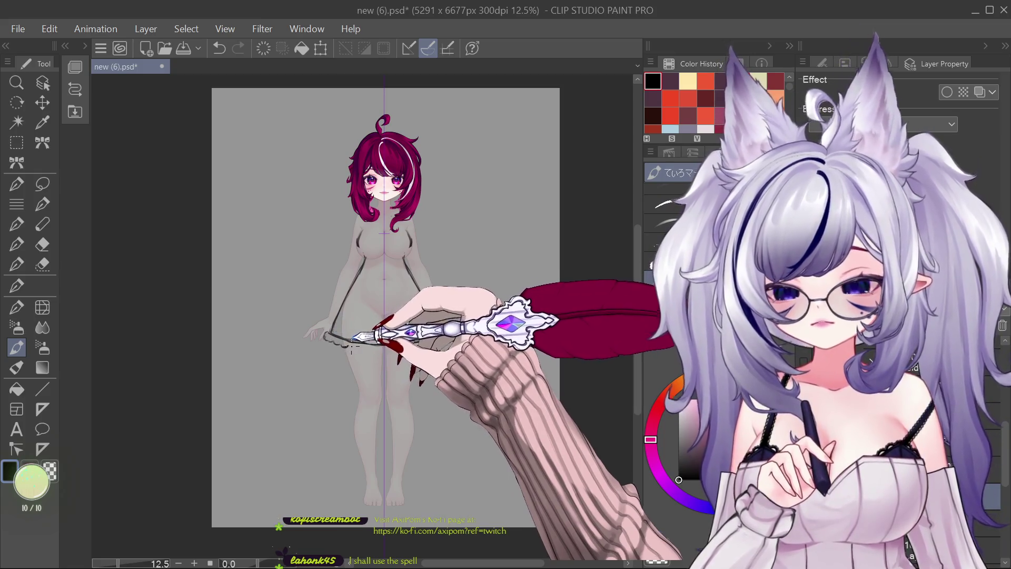
- Extend the wavy frill along the hem, then enlarge the Liquify brush to about 125 px
{"action": "left_click_drag", "start_coordinate": [341, 349], "coordinate": [373, 351]}
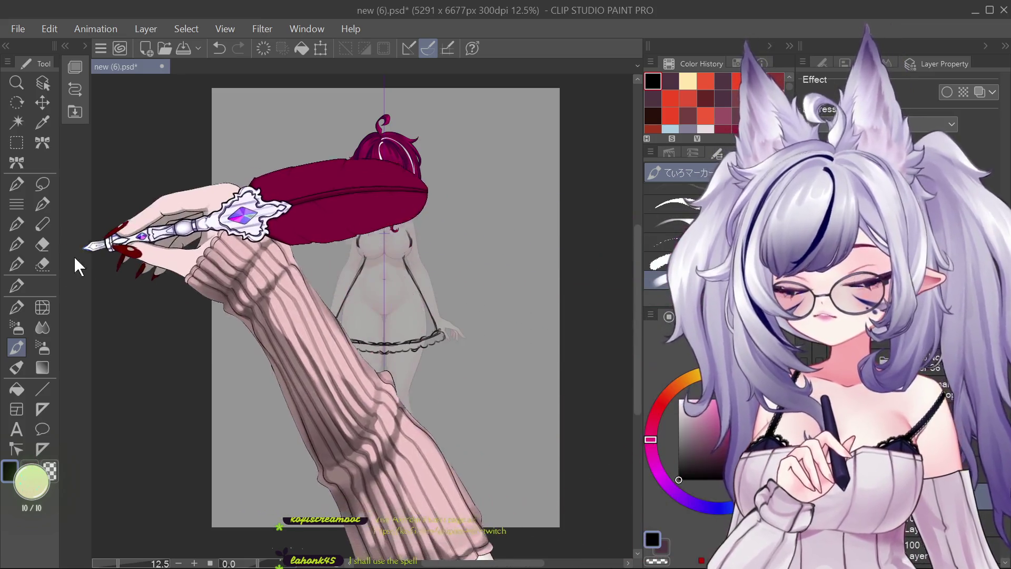
{"action": "left_click", "coordinate": [42, 307]}
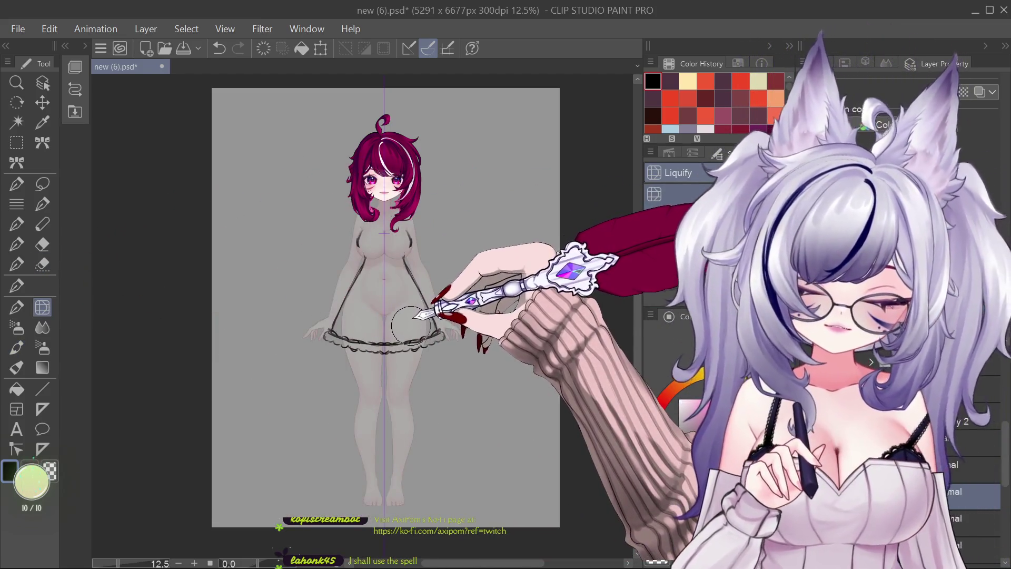
{"action": "key", "text": "bracketright"}
{"action": "key", "text": "bracketright"}
{"action": "key", "text": "bracketright"}
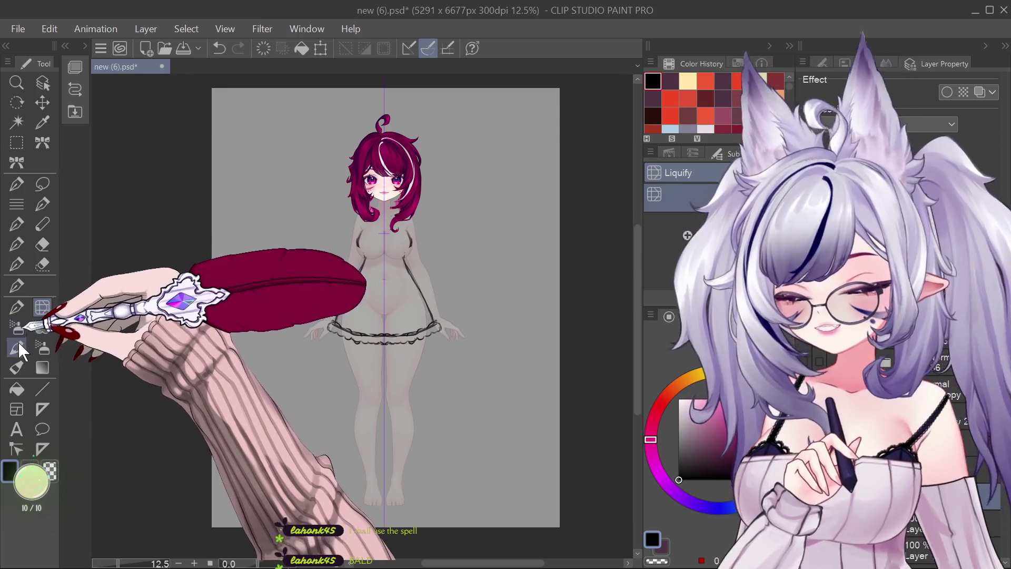
- Switch from Liquify to the marker sub tool for drawing
{"action": "left_click", "coordinate": [18, 345]}
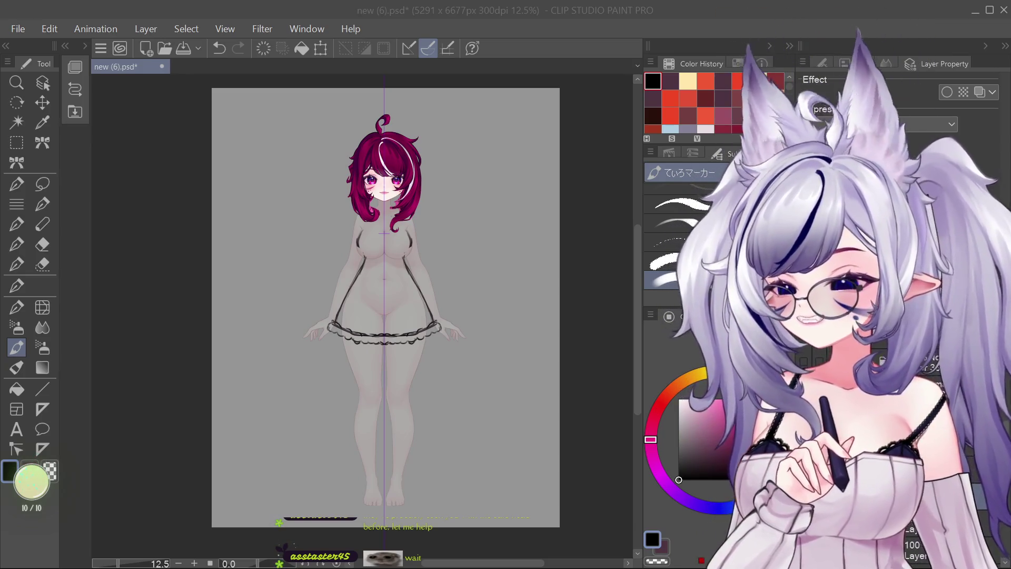
{"action": "scroll", "coordinate": [350, 125], "scroll_direction": "up", "scroll_amount": 2}
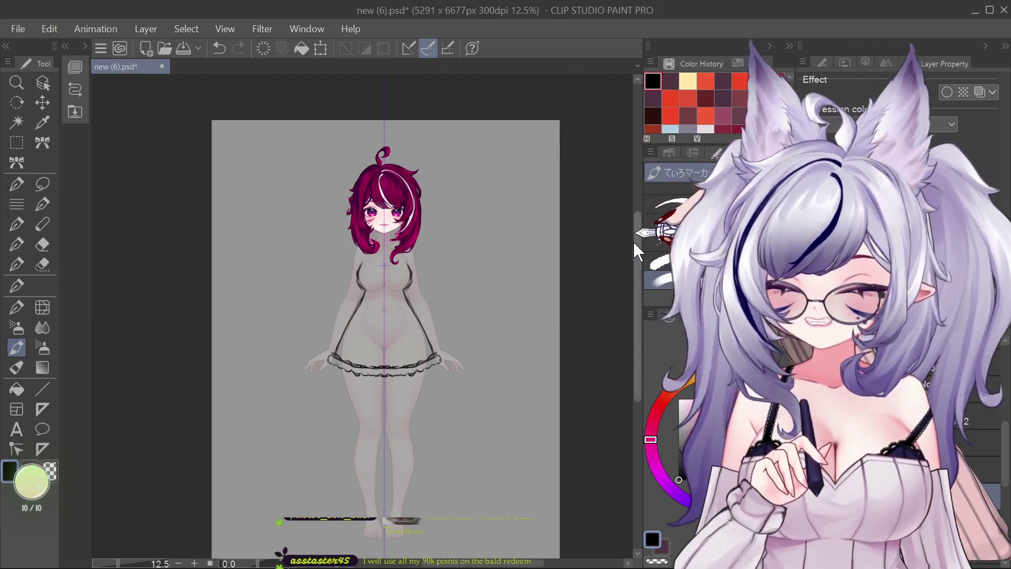
- Choose the dark muted red swatch from the Color History palette
{"action": "left_click_drag", "start_coordinate": [634, 243], "coordinate": [636, 238]}
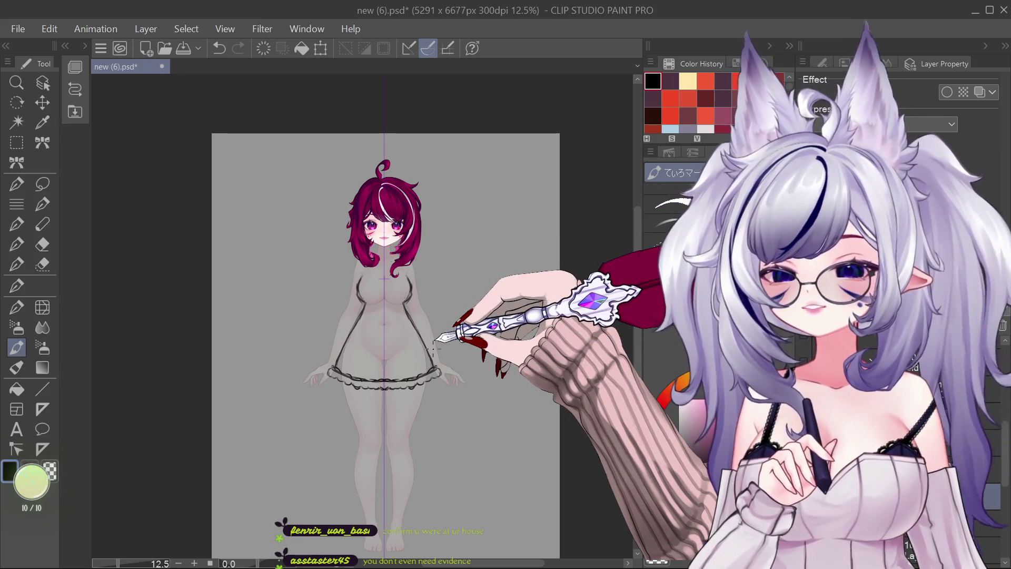
{"action": "left_click", "coordinate": [740, 115]}
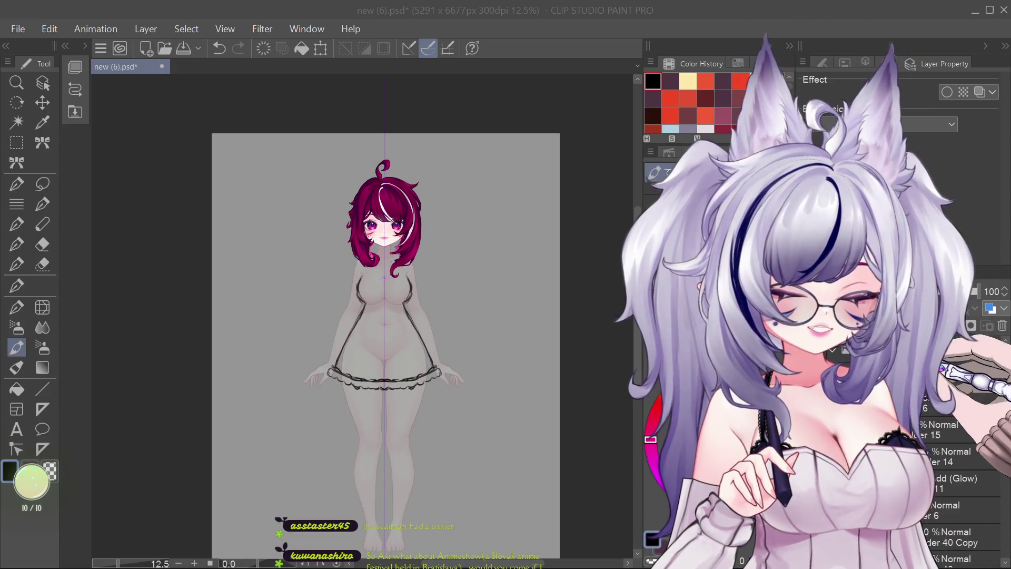
- Paste the pink fur-trimmed dress reference beside the character and zoom in to about 33%
{"action": "scroll", "coordinate": [958, 474], "scroll_direction": "down", "scroll_amount": 5}
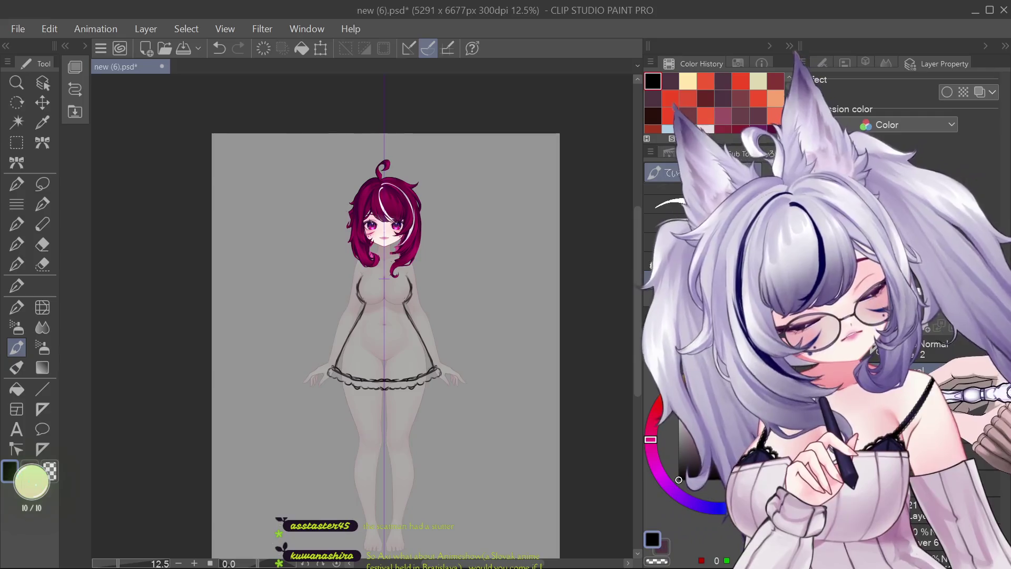
{"action": "key", "text": "ctrl+v"}
{"action": "scroll", "coordinate": [247, 141], "scroll_direction": "up", "scroll_amount": 4}
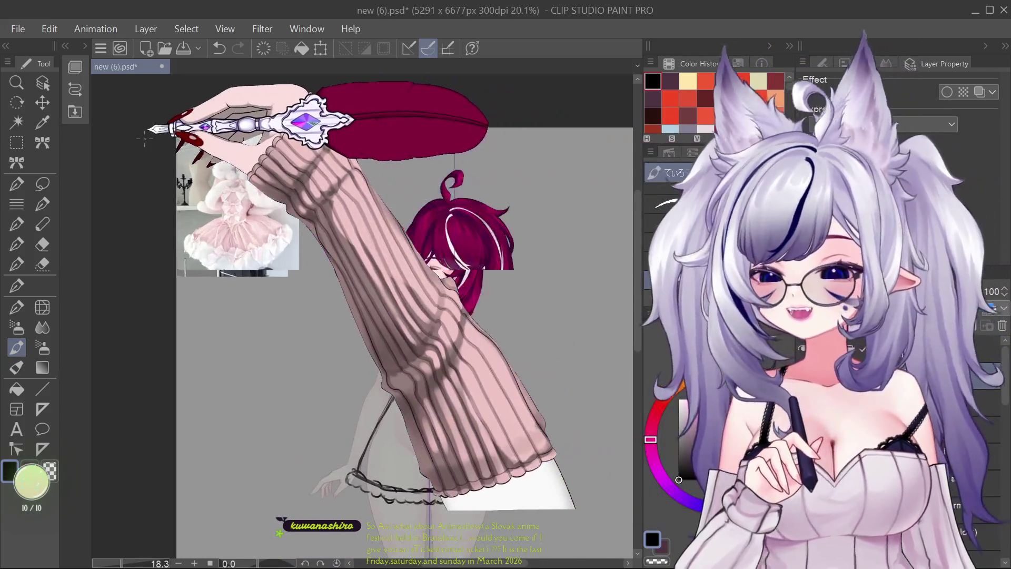
{"action": "scroll", "coordinate": [312, 141], "scroll_direction": "up", "scroll_amount": 1}
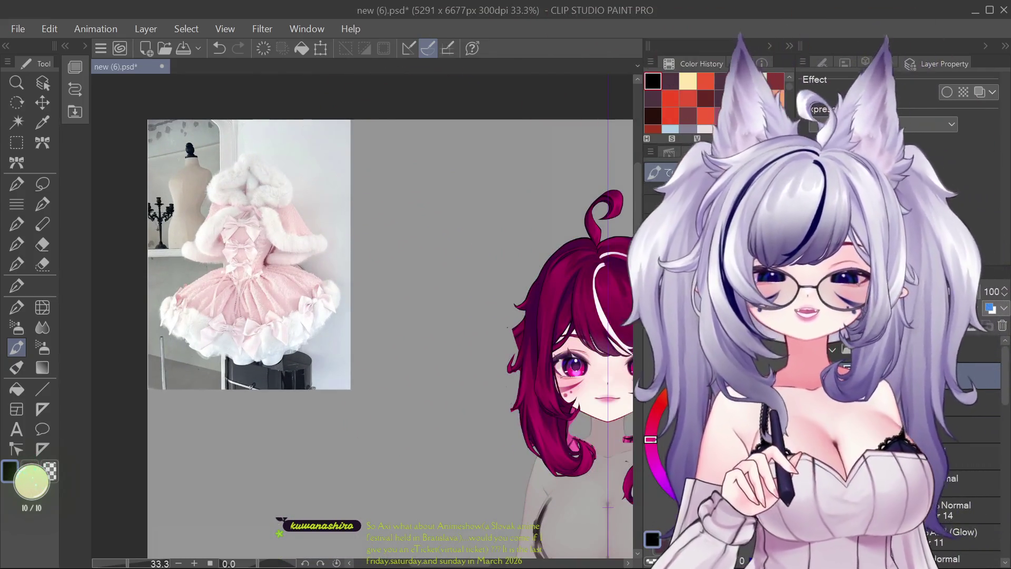